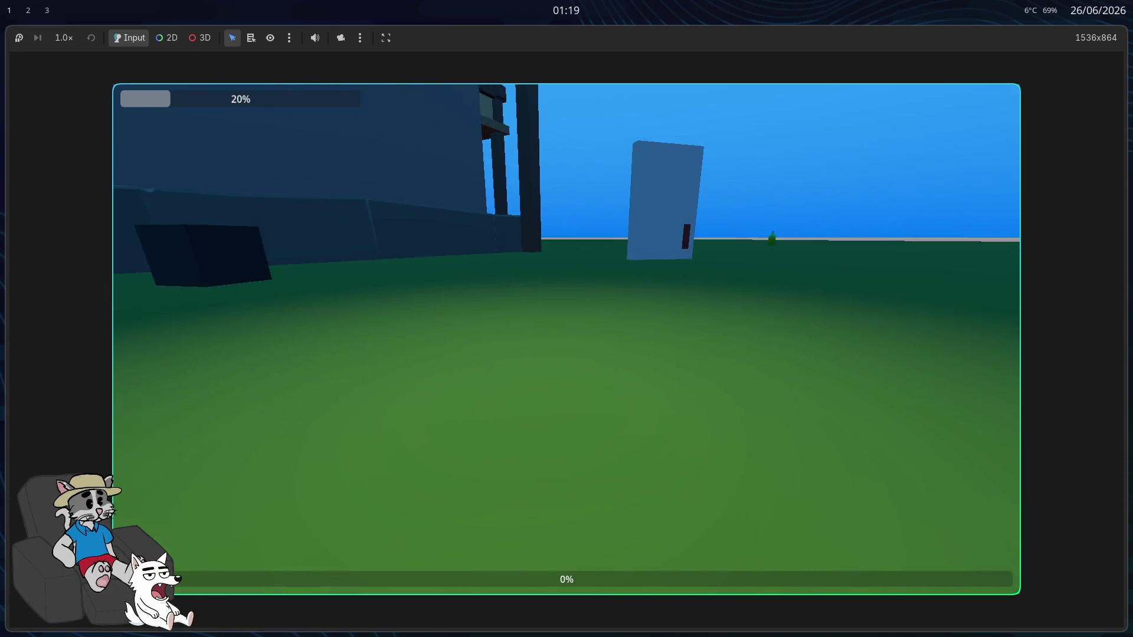
Step: Stop the running playtest and maximize the Godot editor on the jogo scene
{"action": "key", "text": "F8"}
{"action": "key", "text": "super+f"}
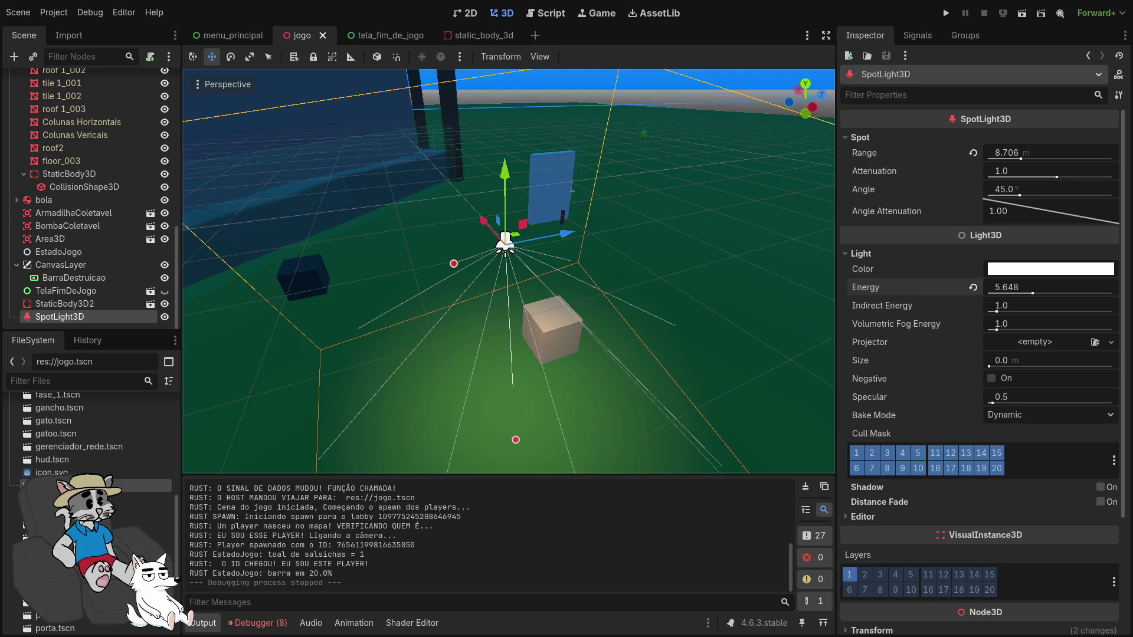
Step: In the static_body_3d scene, move CollisionShape3D above Mesh and select Mesh
{"action": "left_click", "coordinate": [472, 37]}
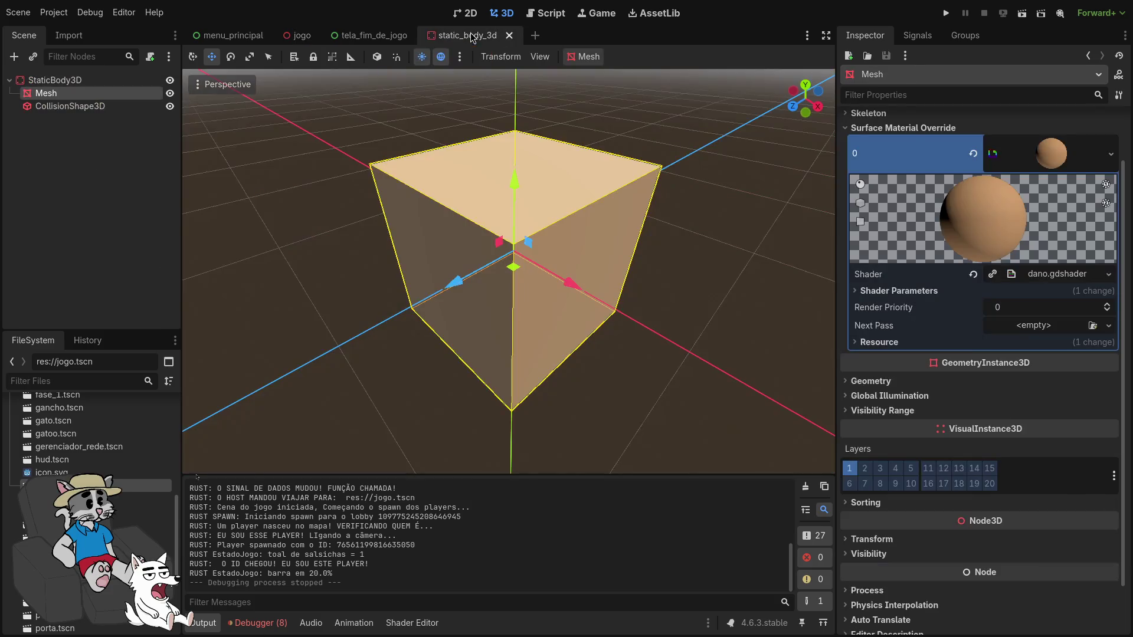
{"action": "left_click_drag", "start_coordinate": [88, 105], "coordinate": [86, 93]}
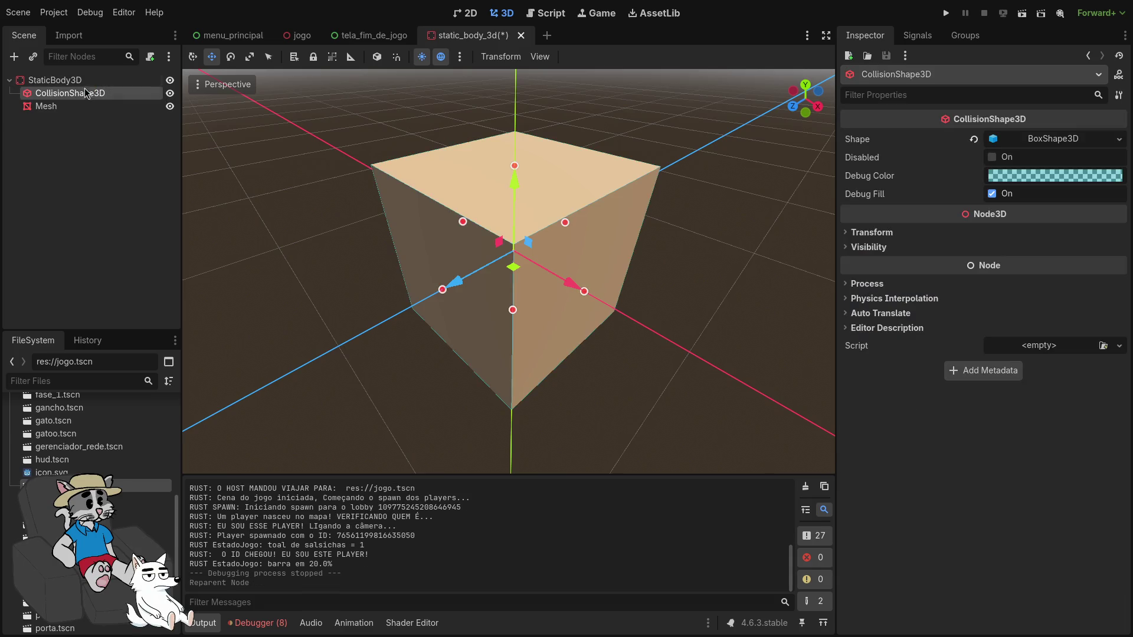
{"action": "left_click", "coordinate": [81, 106]}
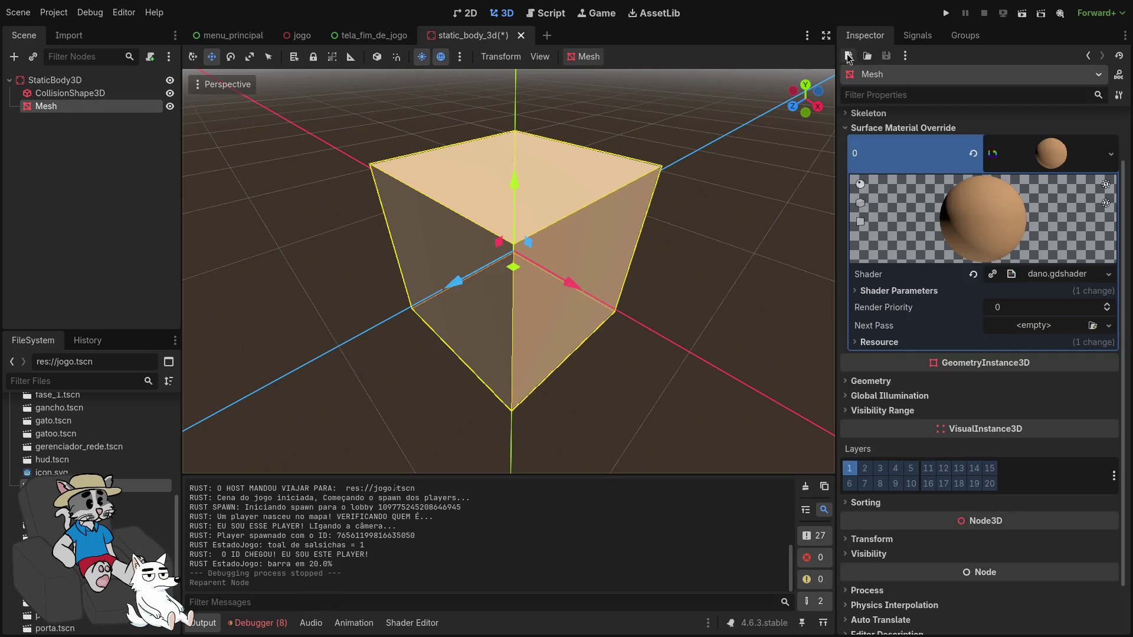
Step: Run the project and start a hosted match from the lobby
{"action": "key", "text": "F5"}
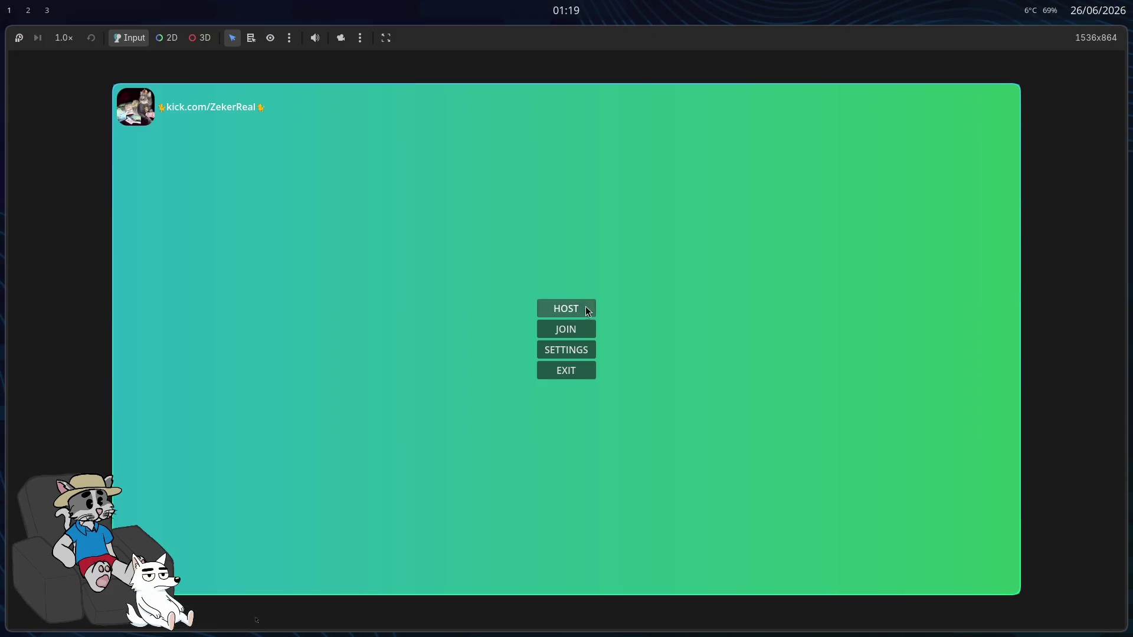
{"action": "left_click", "coordinate": [588, 311]}
{"action": "left_click", "coordinate": [909, 575]}
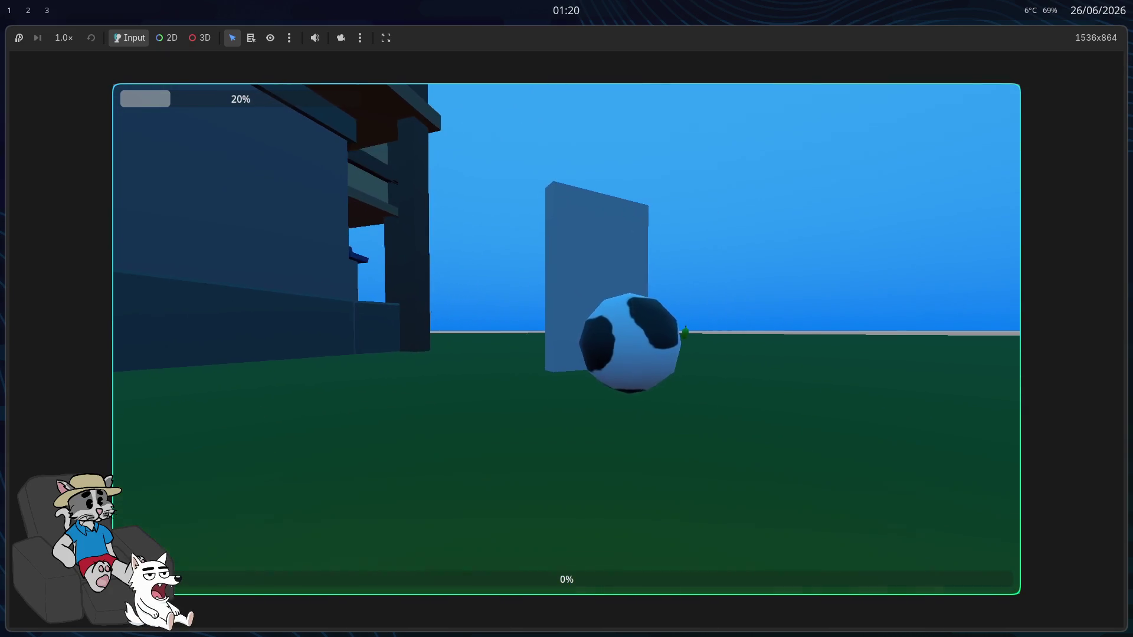
Step: Stop the game and bring the Godot editor back full-screen on static_body_3d
{"action": "key", "text": "F8"}
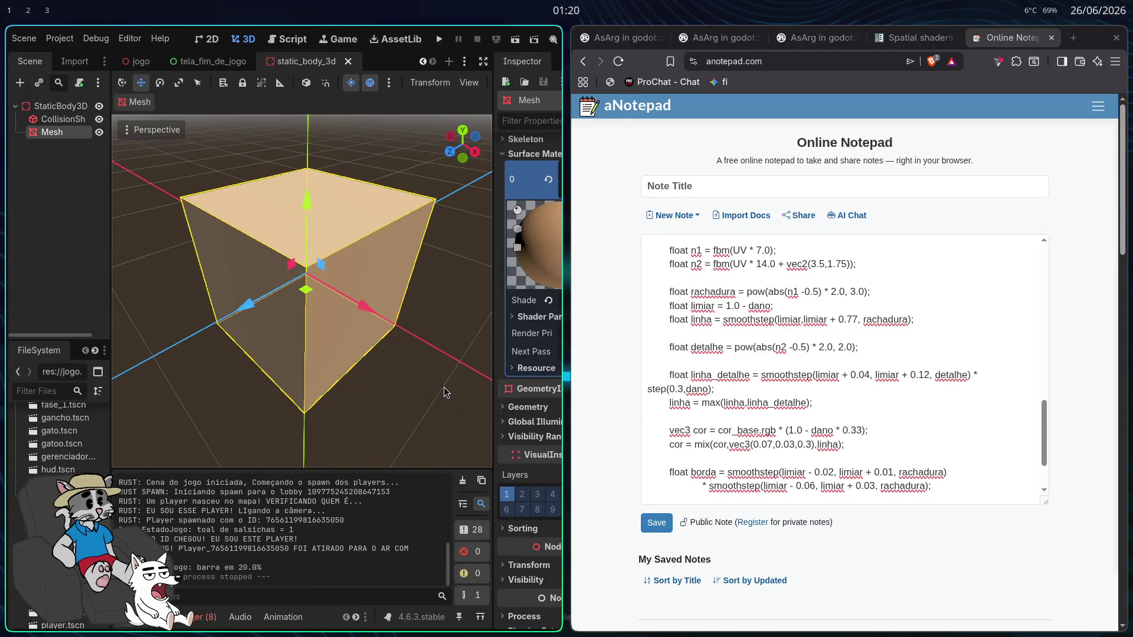
{"action": "key", "text": "super+f"}
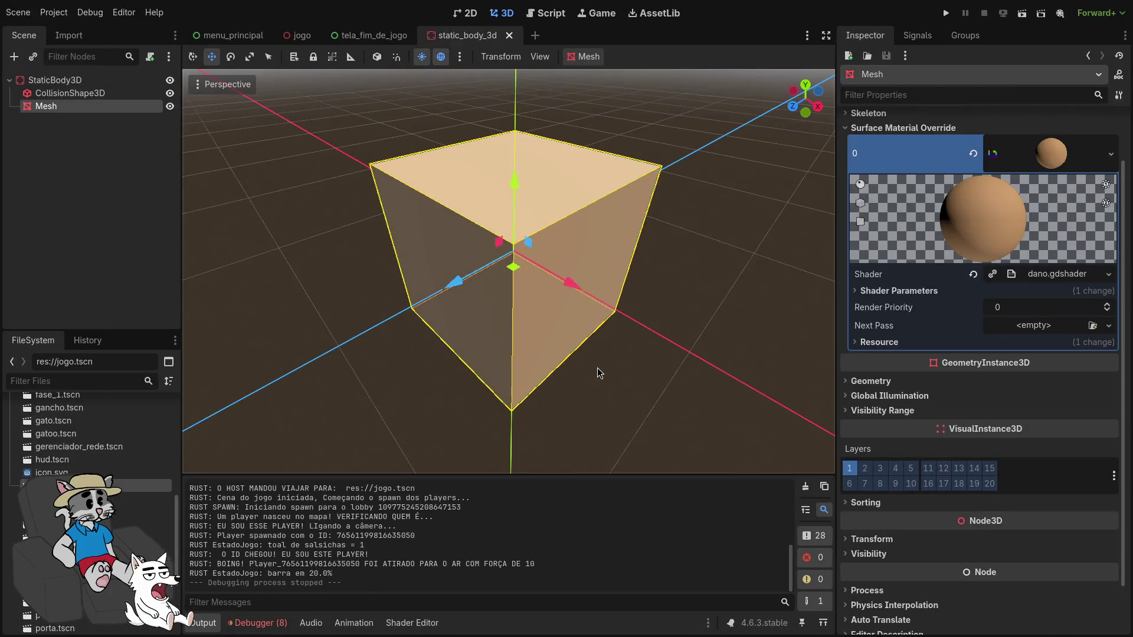
Step: Prefix 'uniform float dano' with 'instance' in dano.gdshader, then run the project
{"action": "left_click", "coordinate": [1057, 274]}
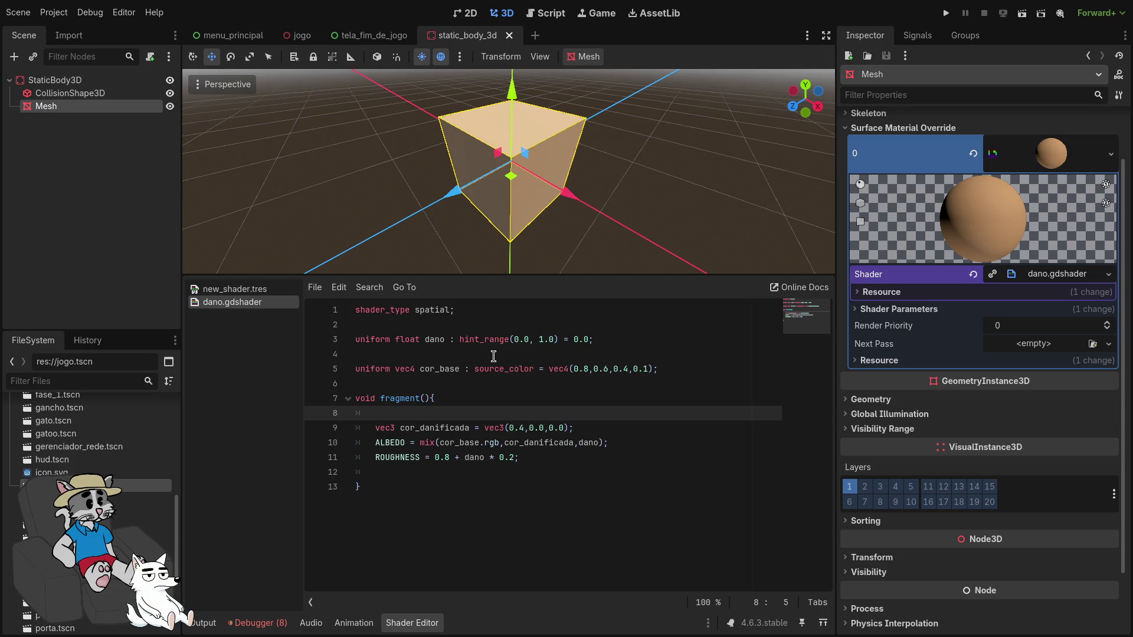
{"action": "left_click", "coordinate": [358, 346]}
{"action": "type", "text": "instance"}
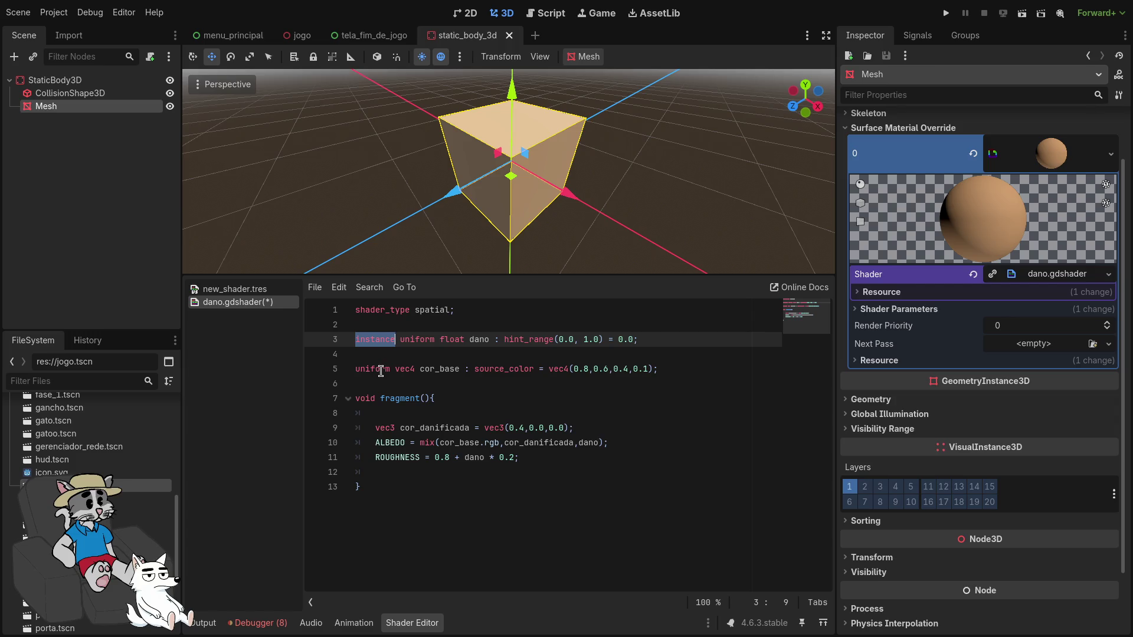
{"action": "left_click", "coordinate": [474, 370]}
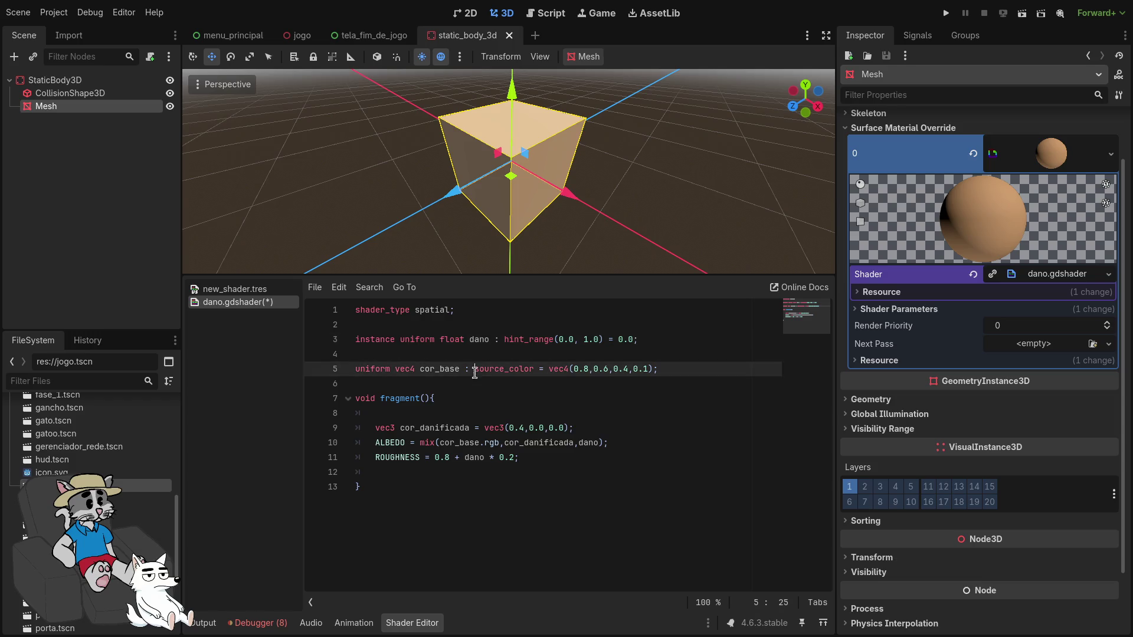
{"action": "left_click", "coordinate": [565, 494]}
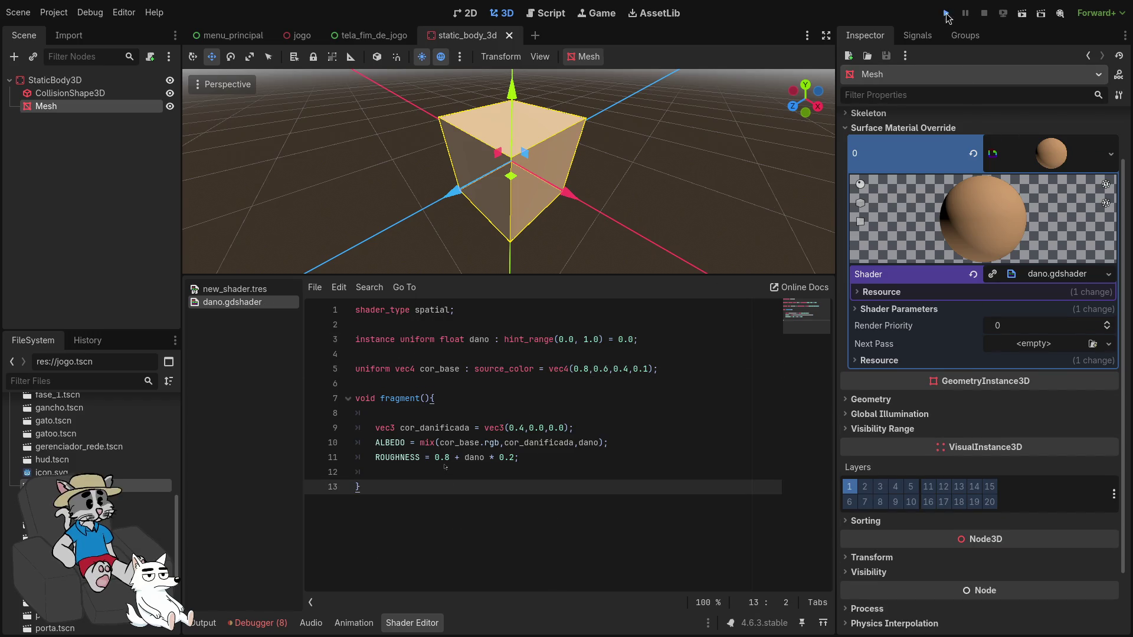
{"action": "key", "text": "F5"}
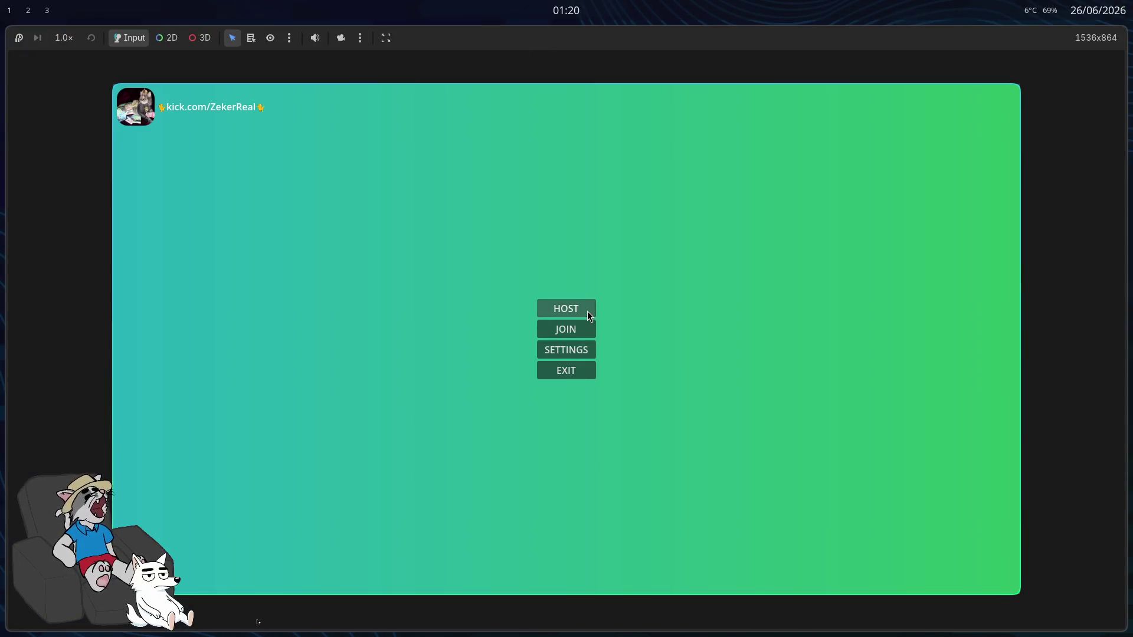
Step: Host and start a match to playtest, then stop the game
{"action": "left_click", "coordinate": [586, 309]}
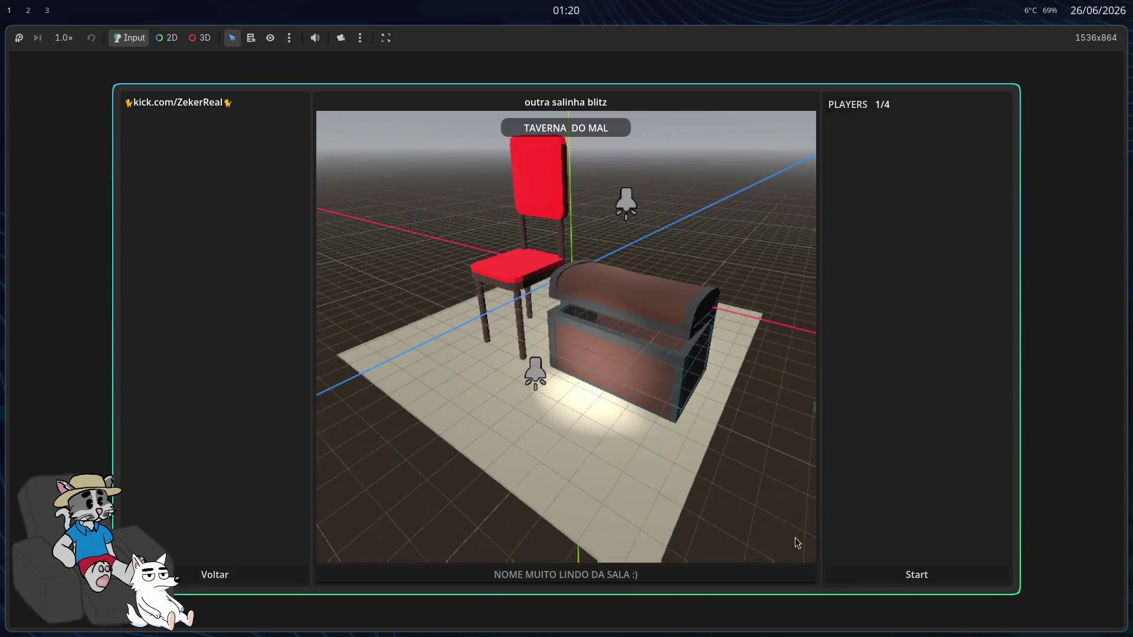
{"action": "left_click", "coordinate": [868, 572]}
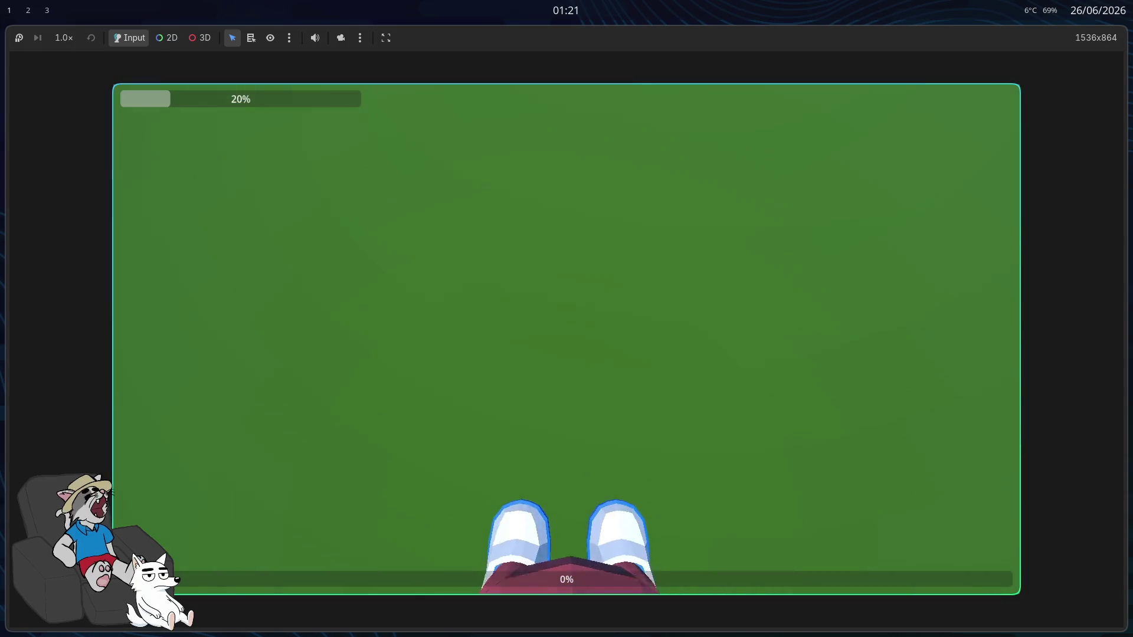
{"action": "key", "text": "F8"}
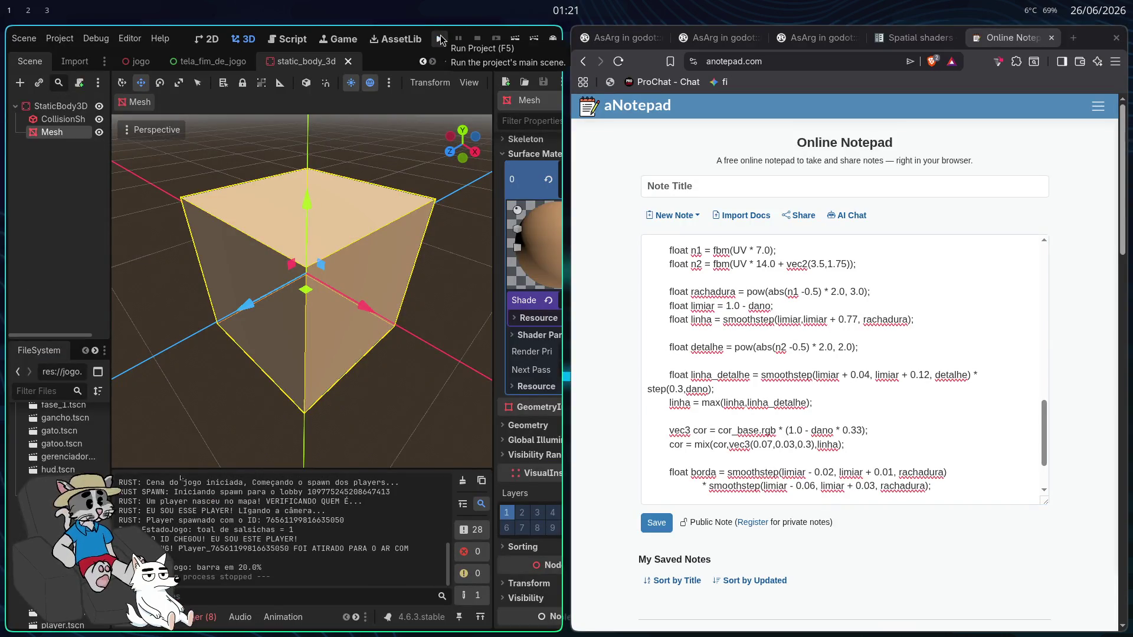
Step: Copy all the shader code from the aNotepad page and return to full-screen Godot
{"action": "left_click", "coordinate": [743, 342]}
{"action": "scroll", "coordinate": [743, 341], "scroll_direction": "up", "scroll_amount": 5}
{"action": "scroll", "coordinate": [745, 339], "scroll_direction": "up", "scroll_amount": 3}
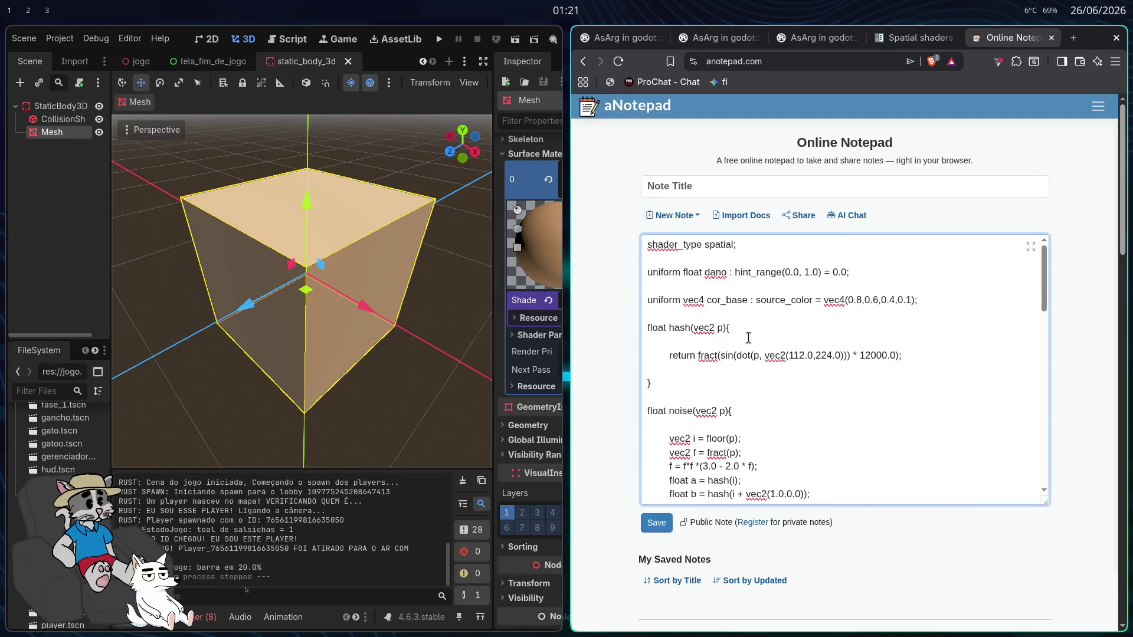
{"action": "key", "text": "ctrl+a"}
{"action": "key", "text": "ctrl+c"}
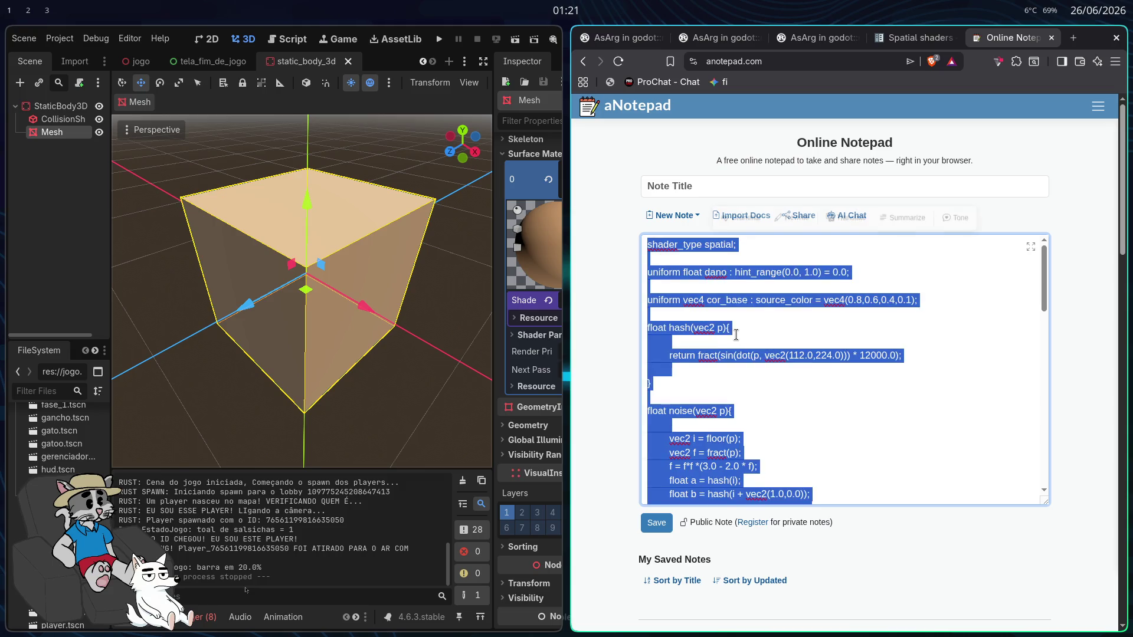
{"action": "key", "text": "super+f"}
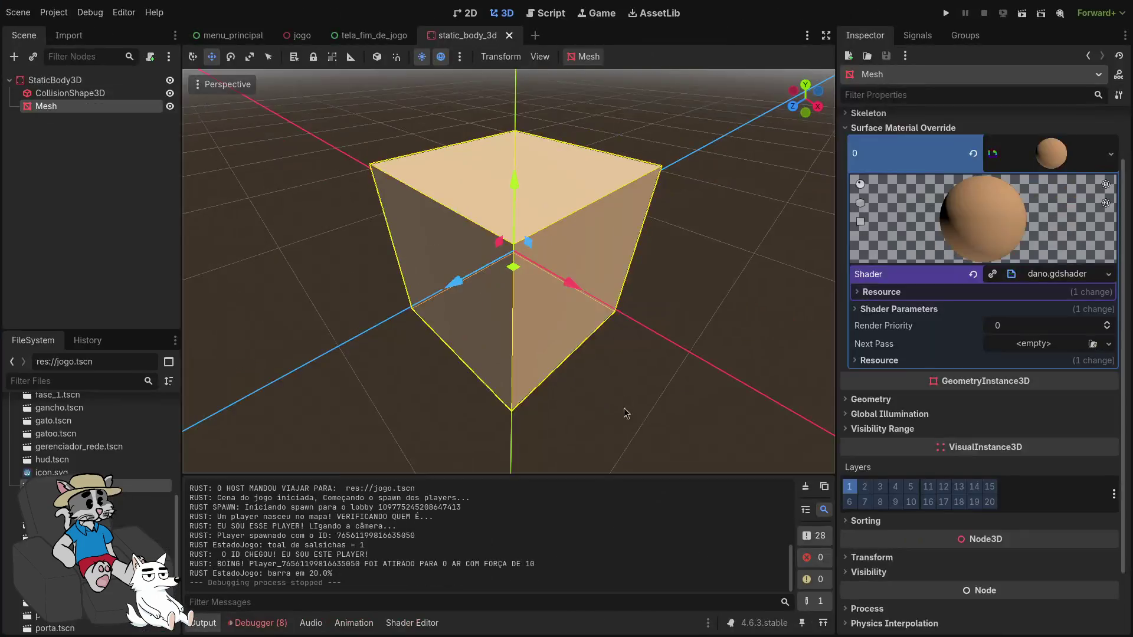
Step: Replace the dano.gdshader code with the pasted notepad version containing hash and noise functions
{"action": "left_click", "coordinate": [440, 623]}
{"action": "left_click", "coordinate": [472, 473]}
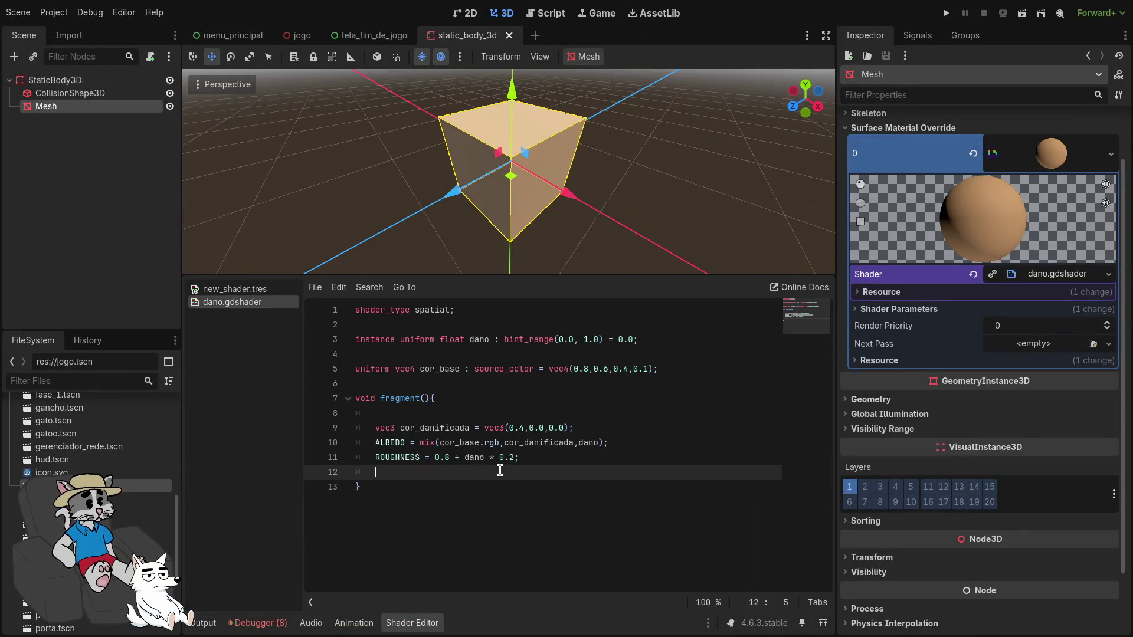
{"action": "key", "text": "ctrl+a"}
{"action": "key", "text": "ctrl+v"}
{"action": "scroll", "coordinate": [472, 454], "scroll_direction": "up", "scroll_amount": 5}
{"action": "scroll", "coordinate": [472, 455], "scroll_direction": "up", "scroll_amount": 9}
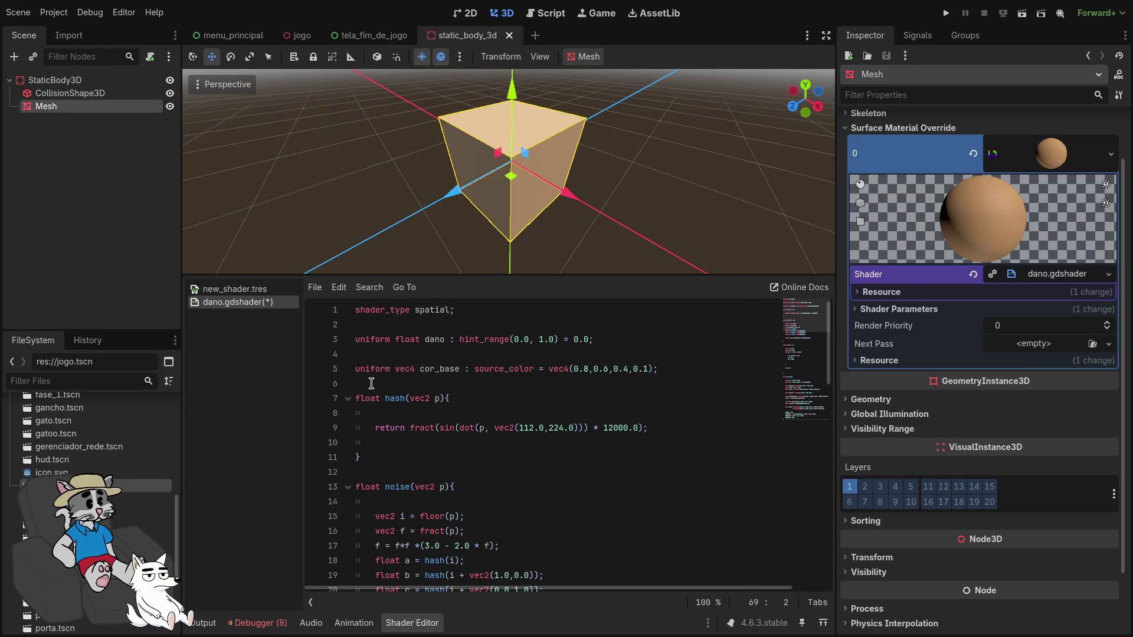
Step: Make dano an instance uniform again, save, and run the project
{"action": "left_click", "coordinate": [358, 346]}
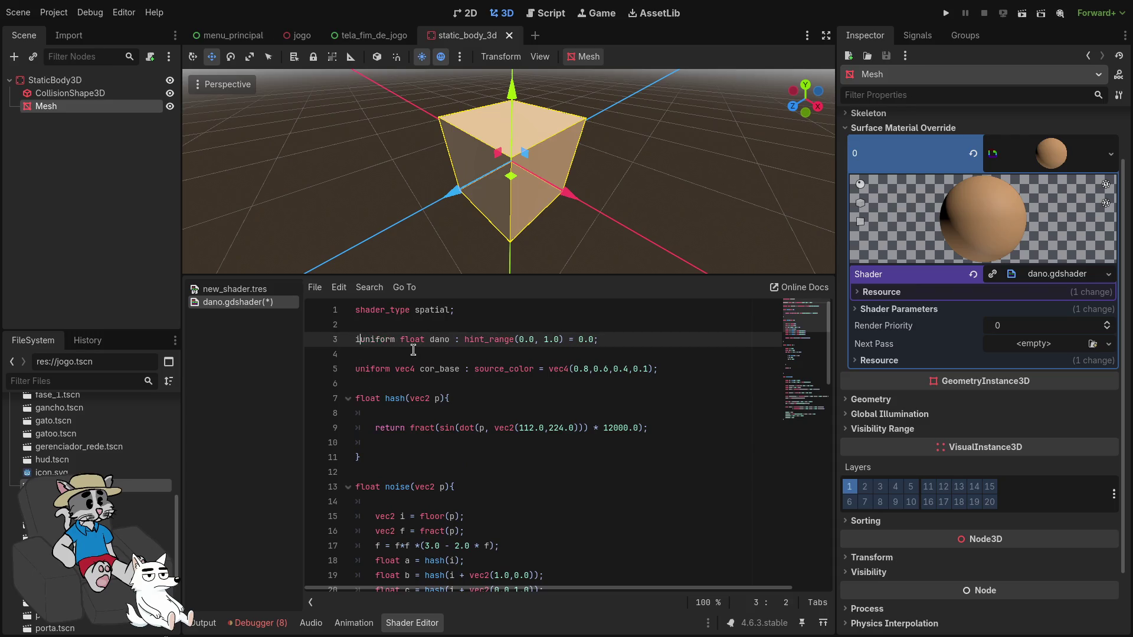
{"action": "key", "text": "ctrl+s"}
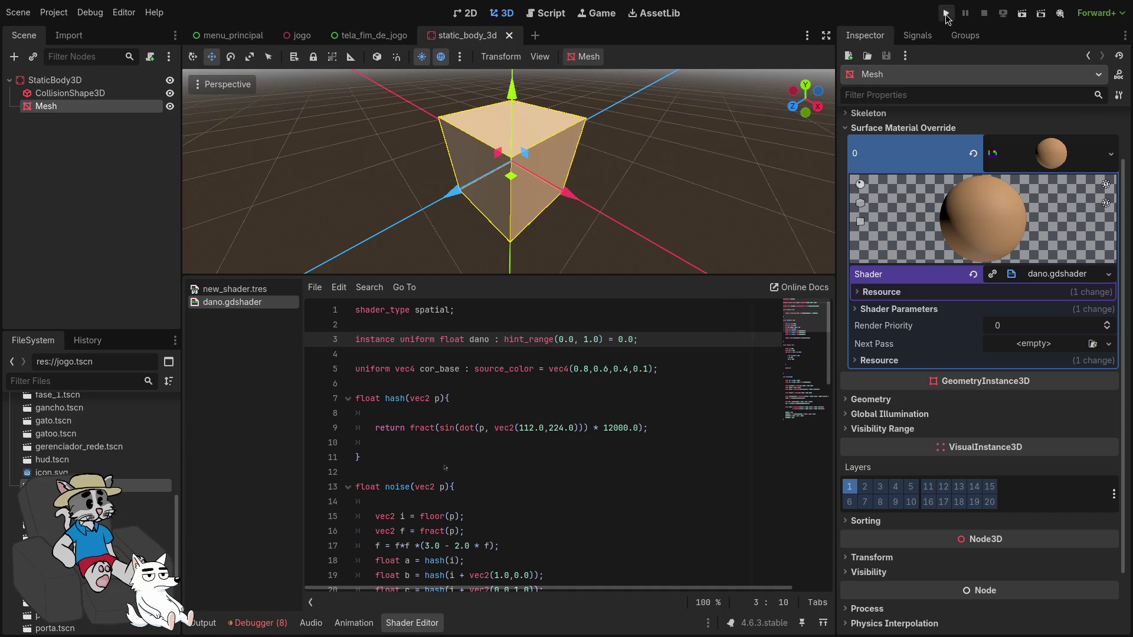
{"action": "left_click", "coordinate": [946, 13]}
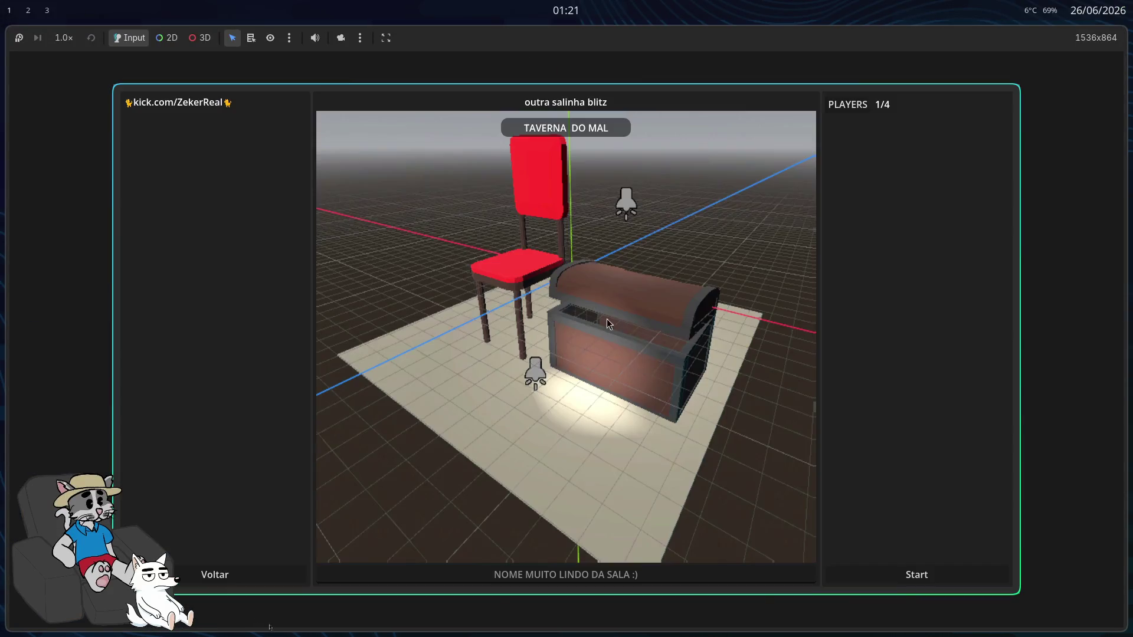
Step: Start the match and walk through the maze and field up to the dark cube
{"action": "left_click", "coordinate": [895, 576]}
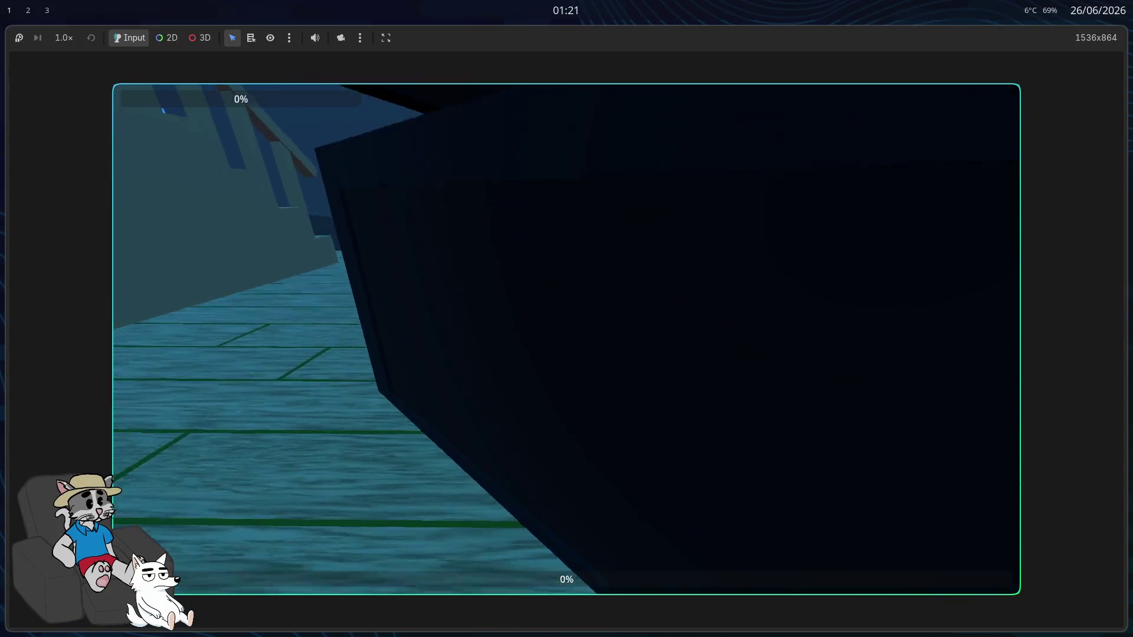
{"action": "key", "text": "w"}
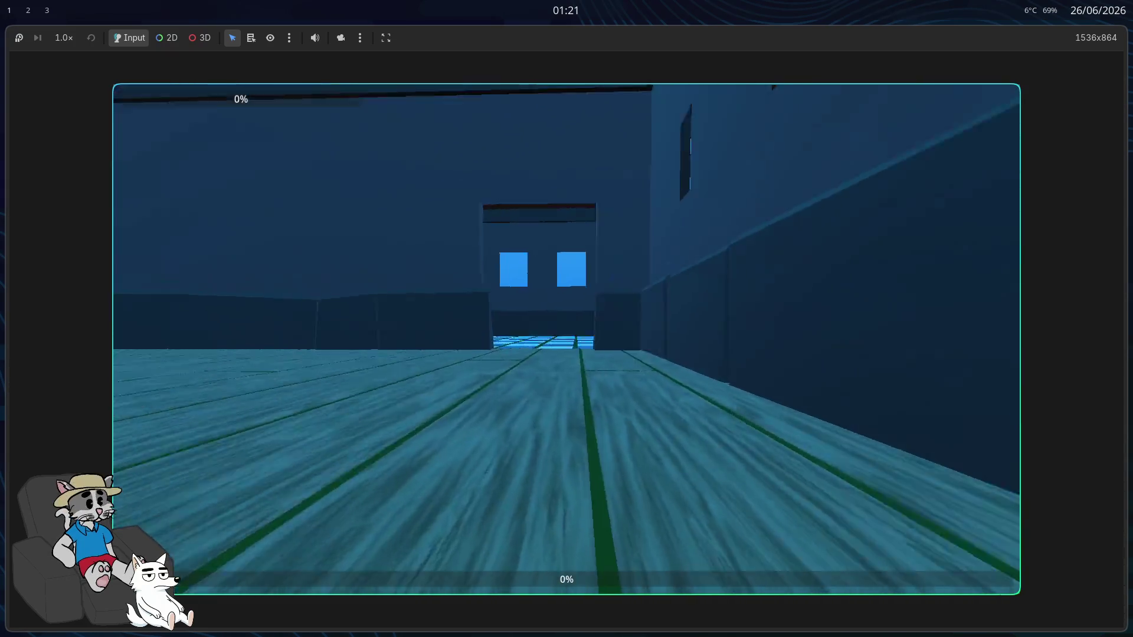
{"action": "key", "text": "w"}
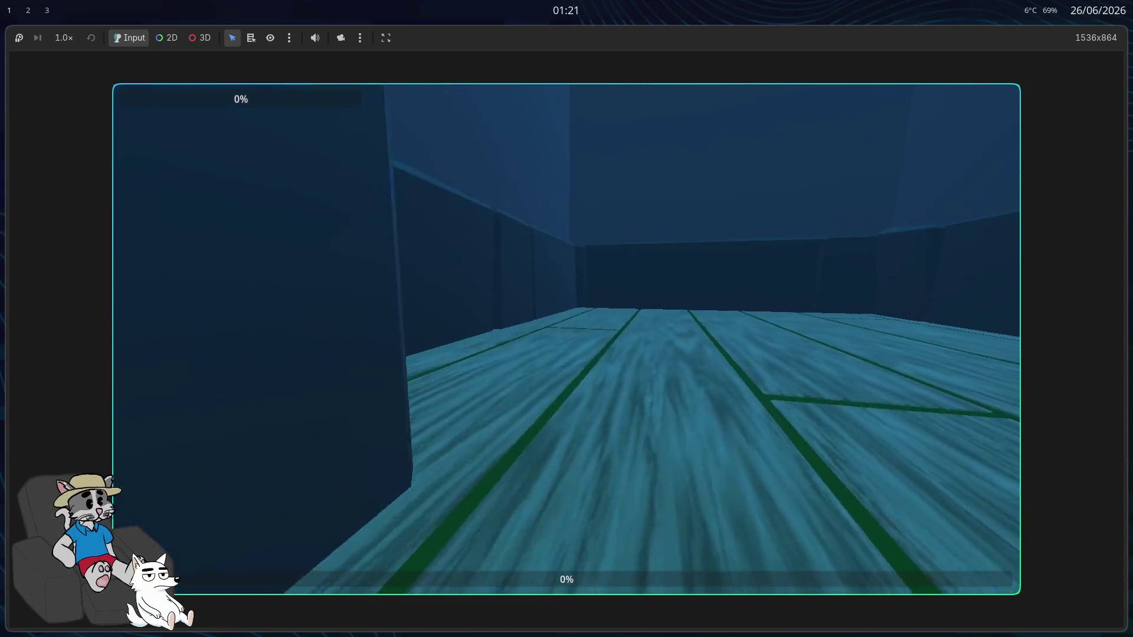
{"action": "key", "text": "w"}
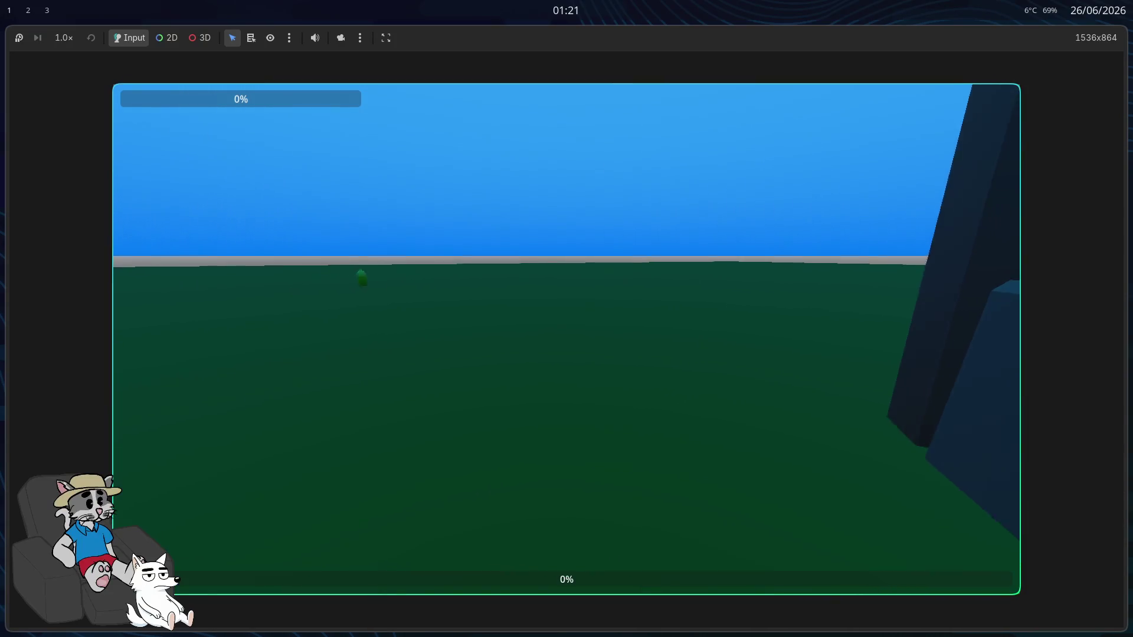
{"action": "key", "text": "w"}
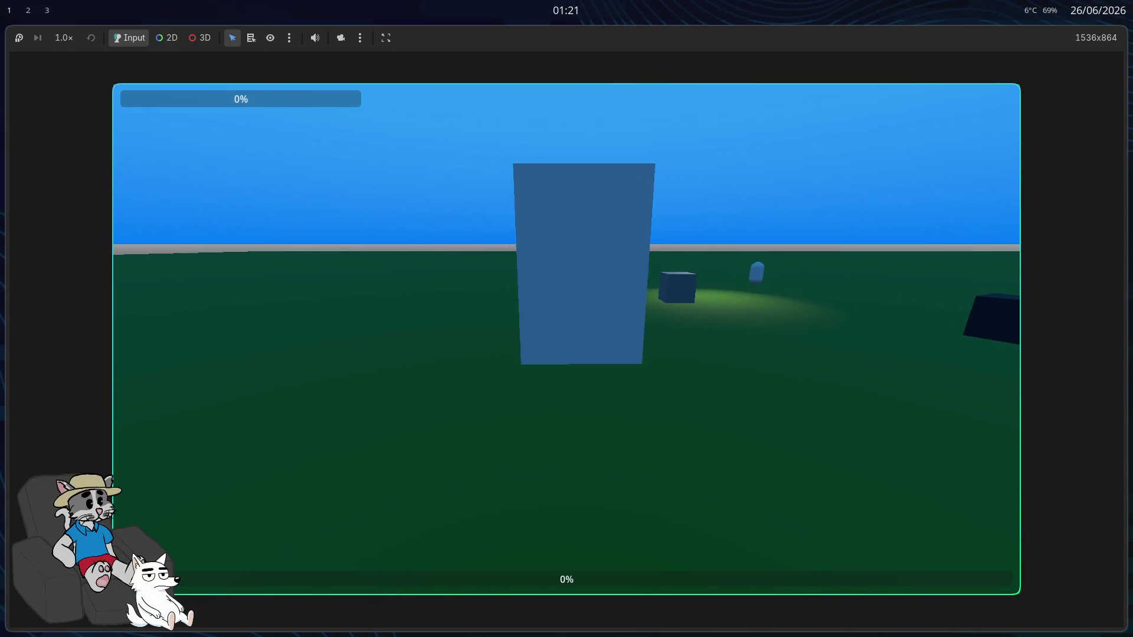
{"action": "key", "text": "w"}
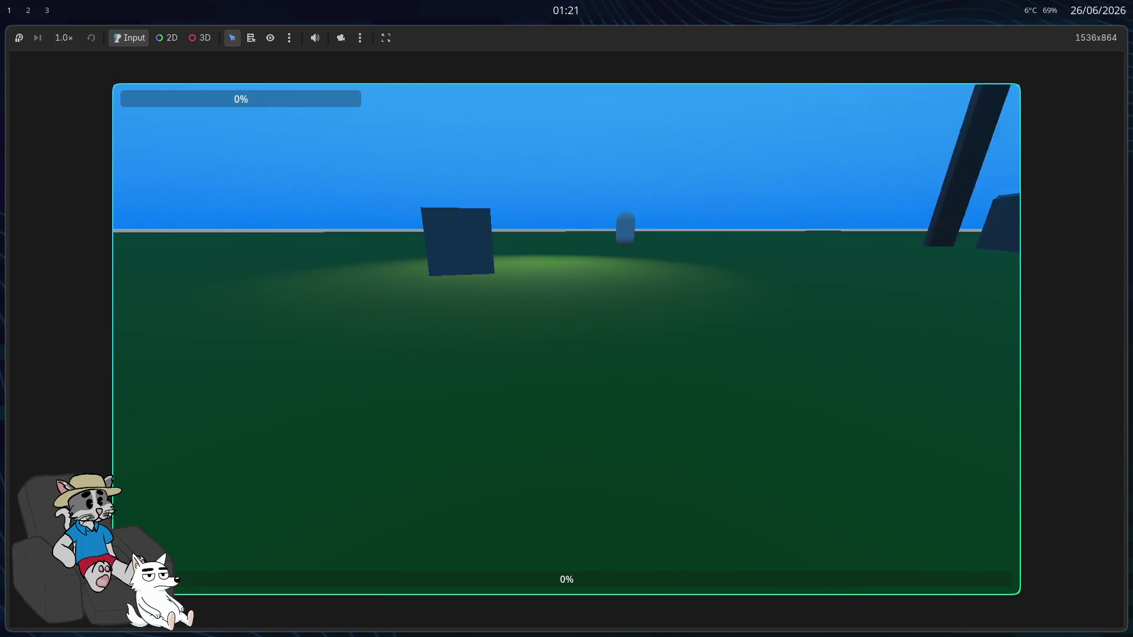
{"action": "key", "text": "w"}
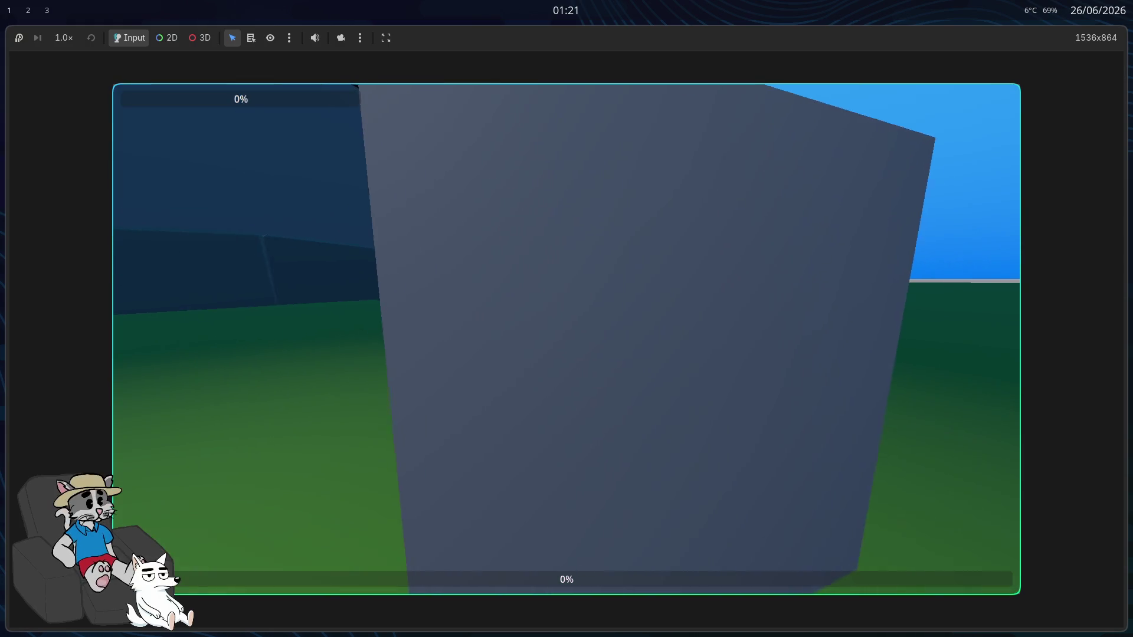
{"action": "key", "text": "s"}
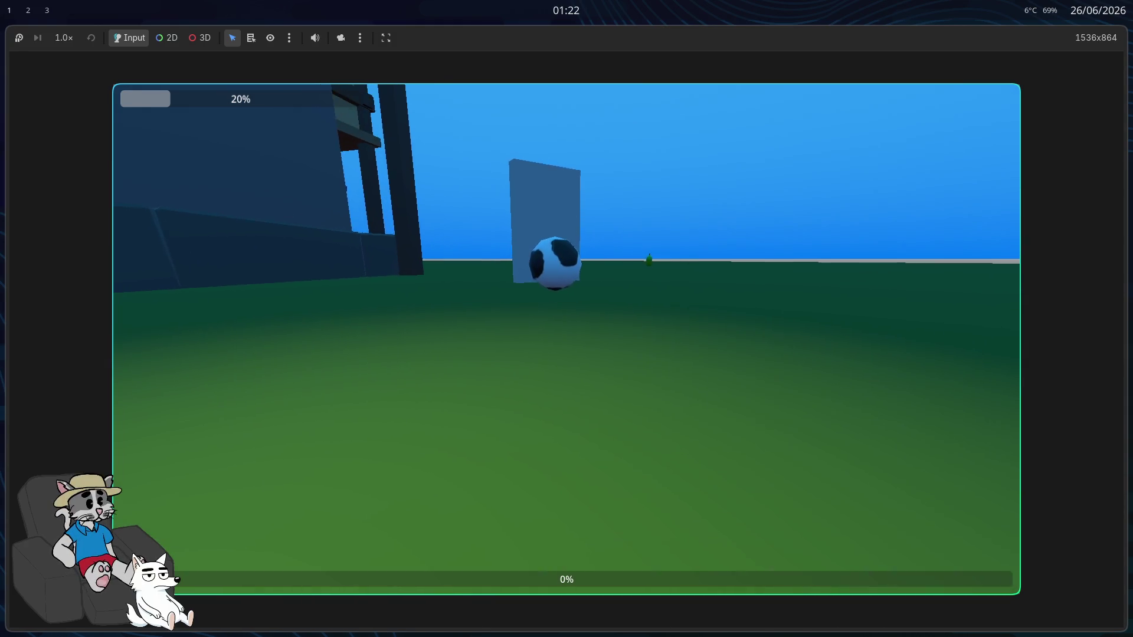
Step: Quit to the main menu, try JOIN, then host and start a new match
{"action": "key", "text": "Escape"}
{"action": "left_click", "coordinate": [571, 346]}
{"action": "left_click", "coordinate": [571, 326]}
{"action": "key", "text": "Escape"}
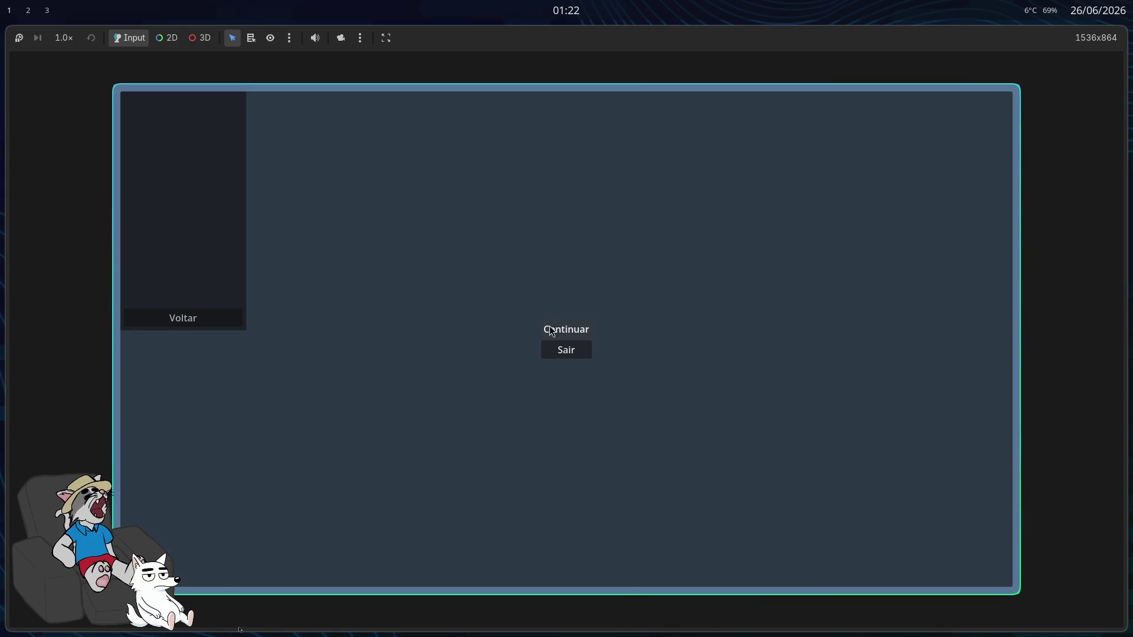
{"action": "left_click", "coordinate": [567, 347]}
{"action": "left_click", "coordinate": [563, 314]}
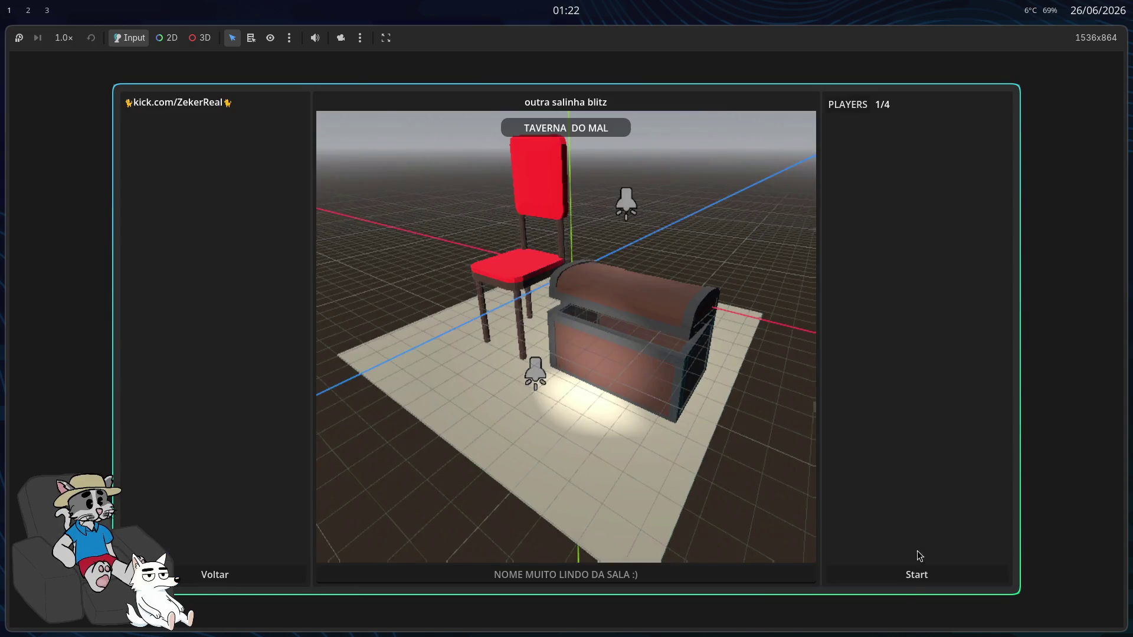
{"action": "left_click", "coordinate": [918, 574]}
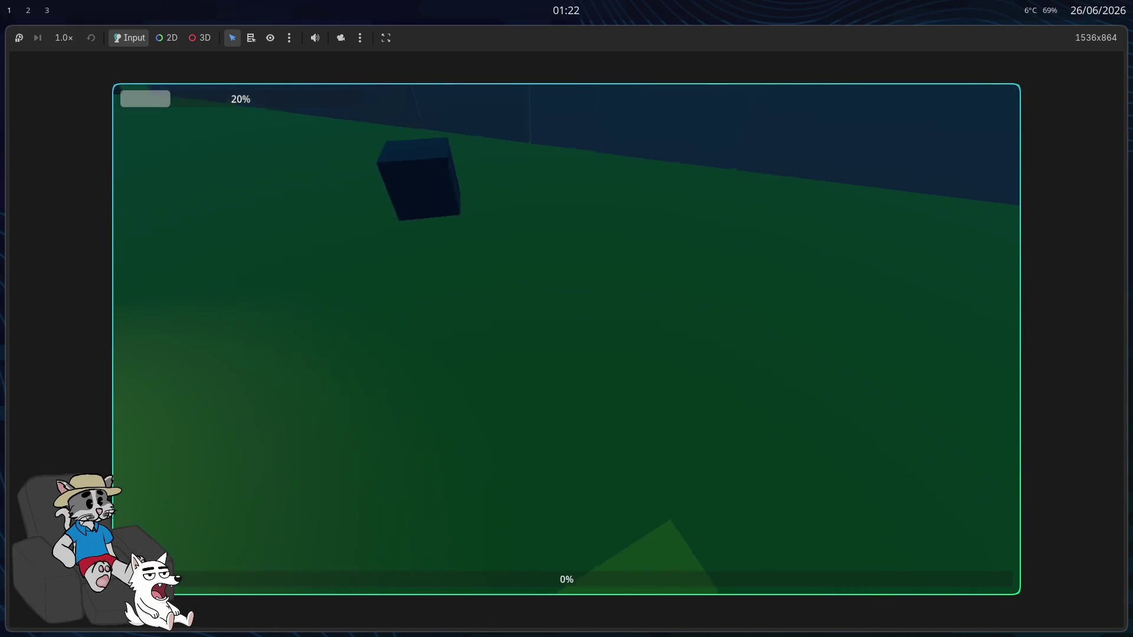
Step: Quit the current match and host and start a fresh one
{"action": "key", "text": "Escape"}
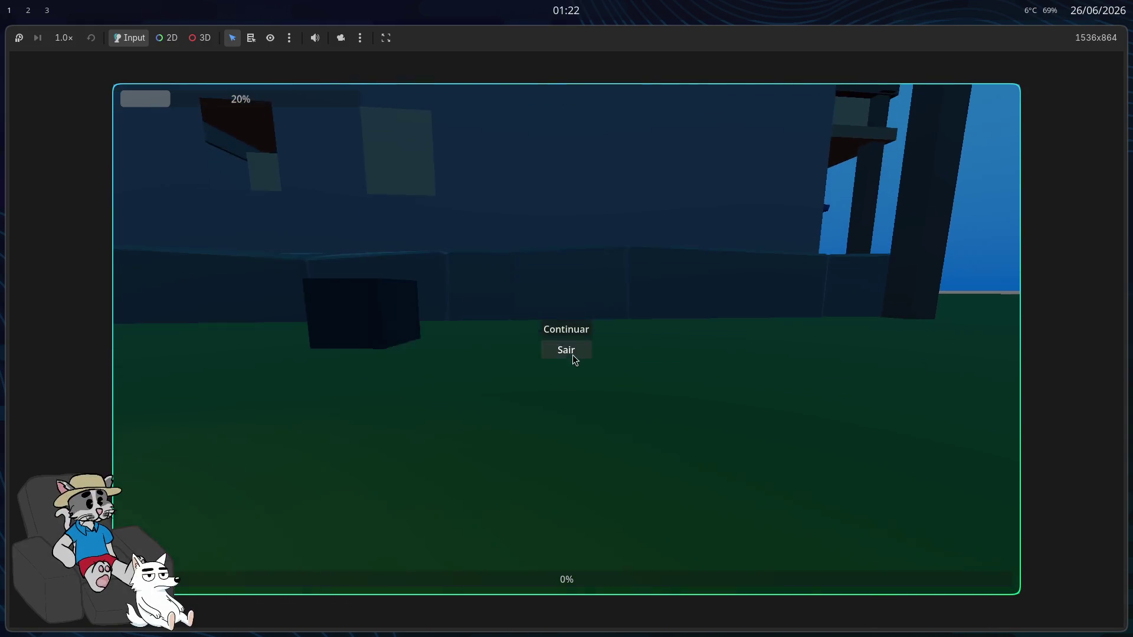
{"action": "left_click", "coordinate": [572, 354]}
{"action": "left_click", "coordinate": [565, 306]}
{"action": "left_click", "coordinate": [912, 573]}
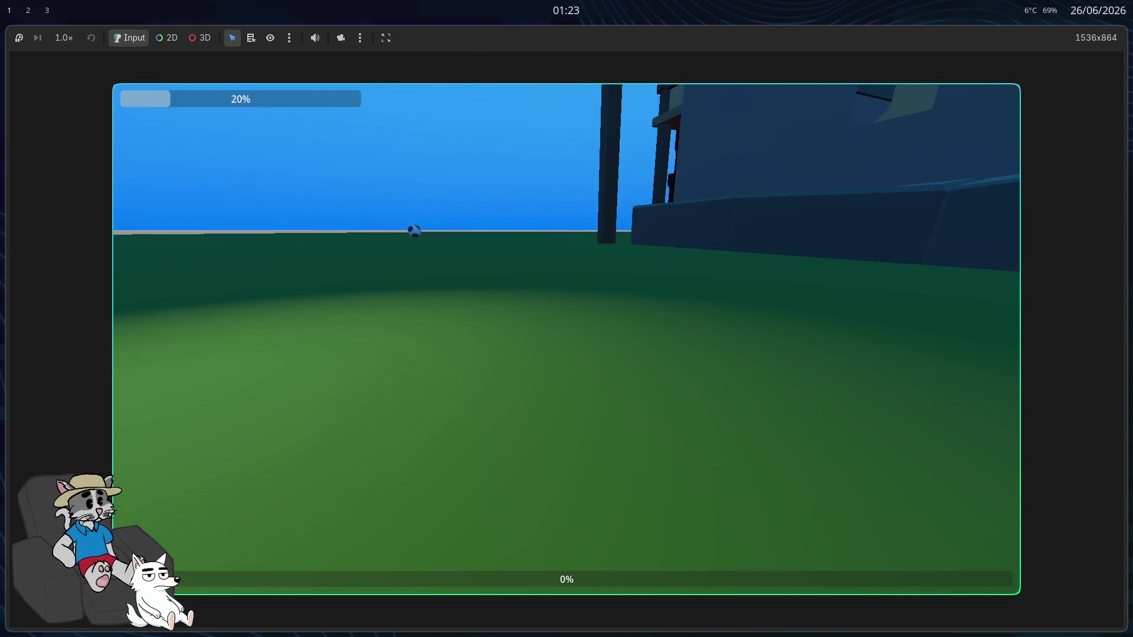
Step: Pause and resume, then quit, try JOIN, and host and start another match
{"action": "key", "text": "Escape"}
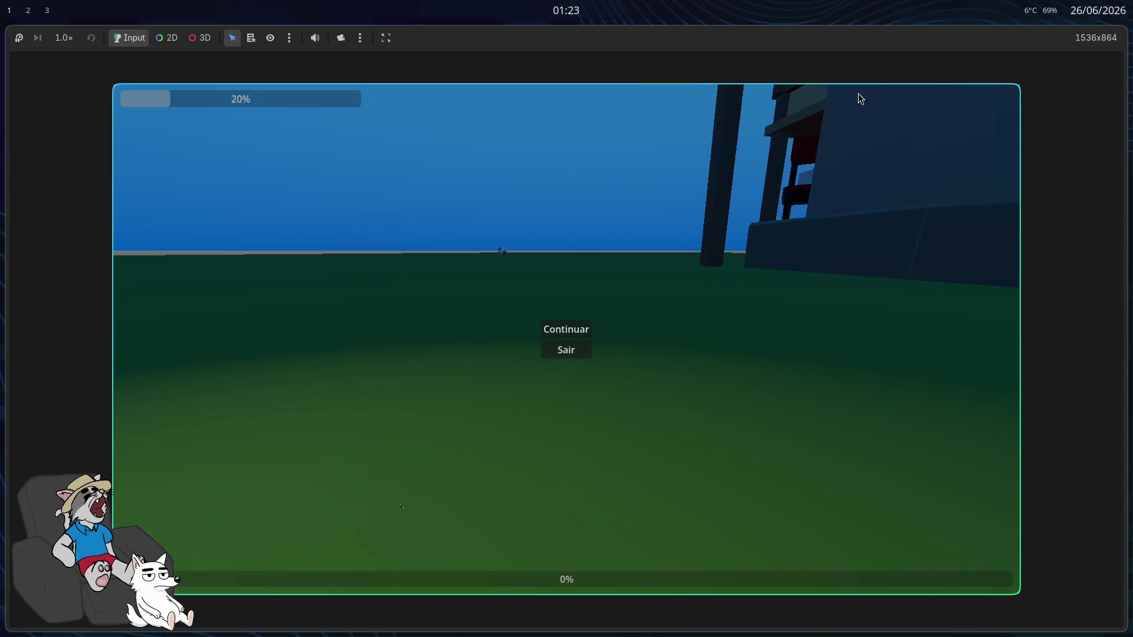
{"action": "left_click", "coordinate": [567, 330]}
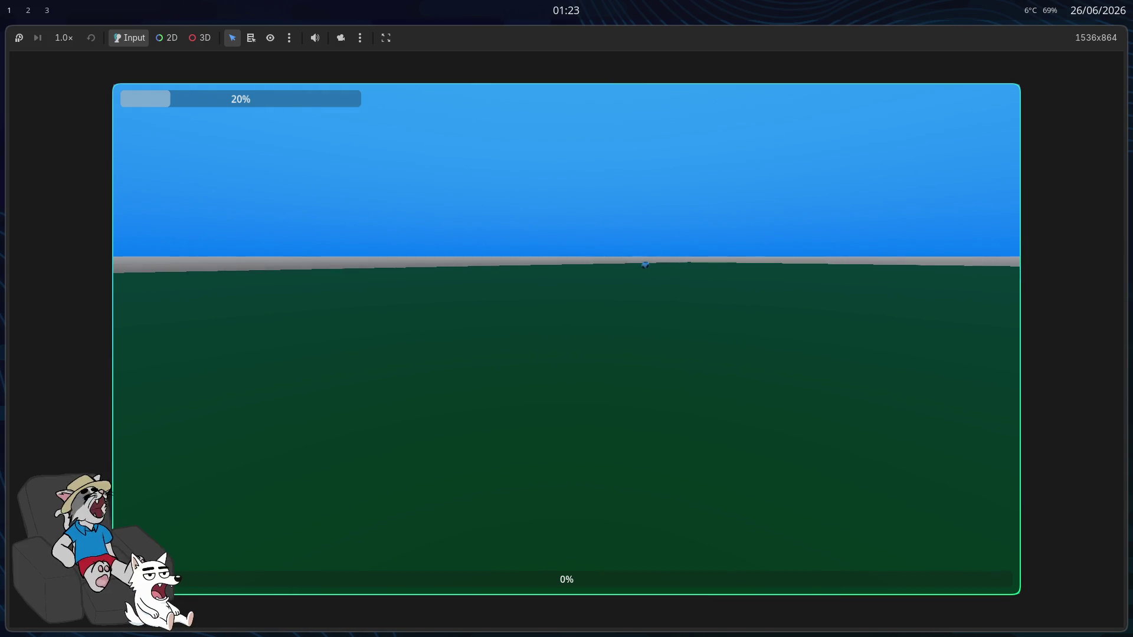
{"action": "key", "text": "Escape"}
{"action": "left_click", "coordinate": [575, 351]}
{"action": "left_click", "coordinate": [566, 325]}
{"action": "key", "text": "Escape"}
{"action": "left_click", "coordinate": [569, 346]}
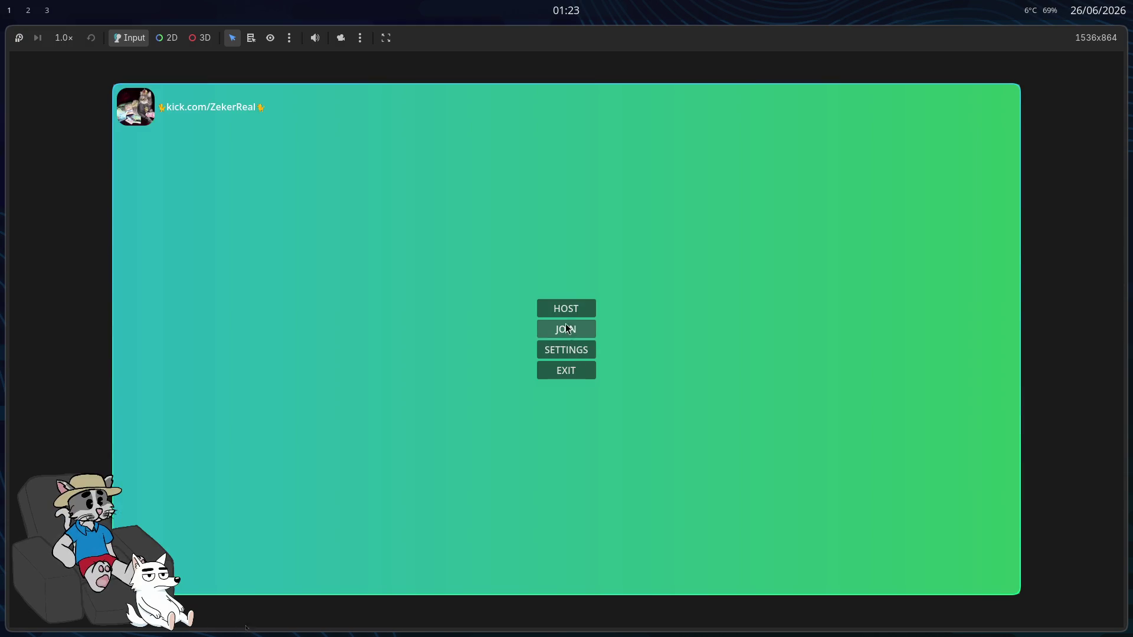
{"action": "left_click", "coordinate": [567, 308]}
{"action": "left_click", "coordinate": [872, 575]}
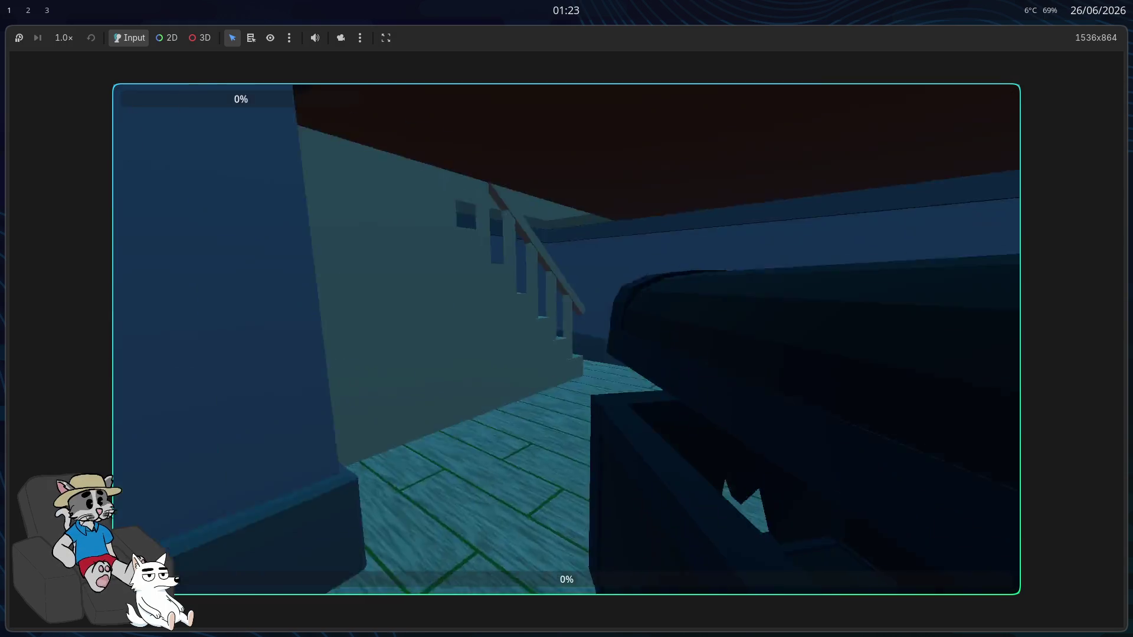
Step: Walk across the field past the ball and boxes to the blue capsule, then pause
{"action": "key", "text": "w"}
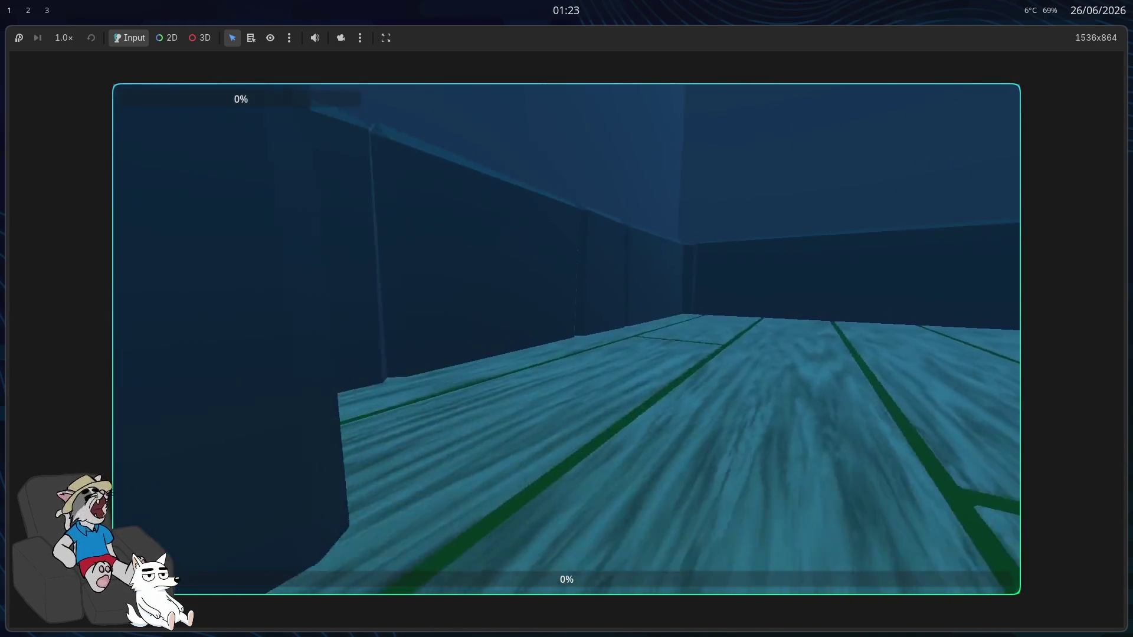
{"action": "key", "text": "w"}
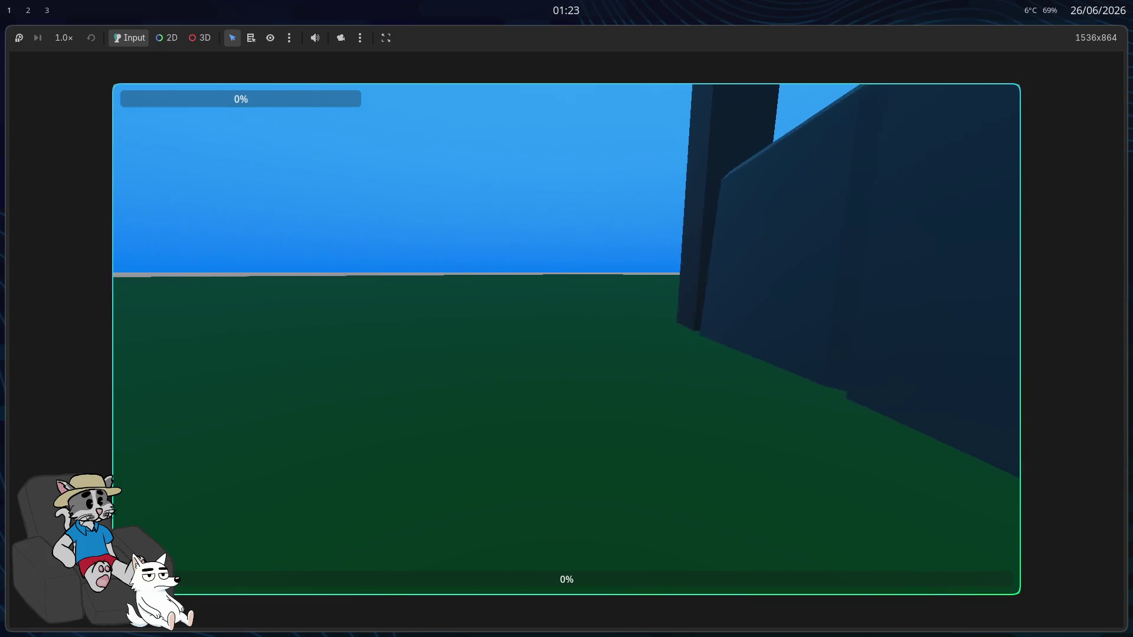
{"action": "key", "text": "w"}
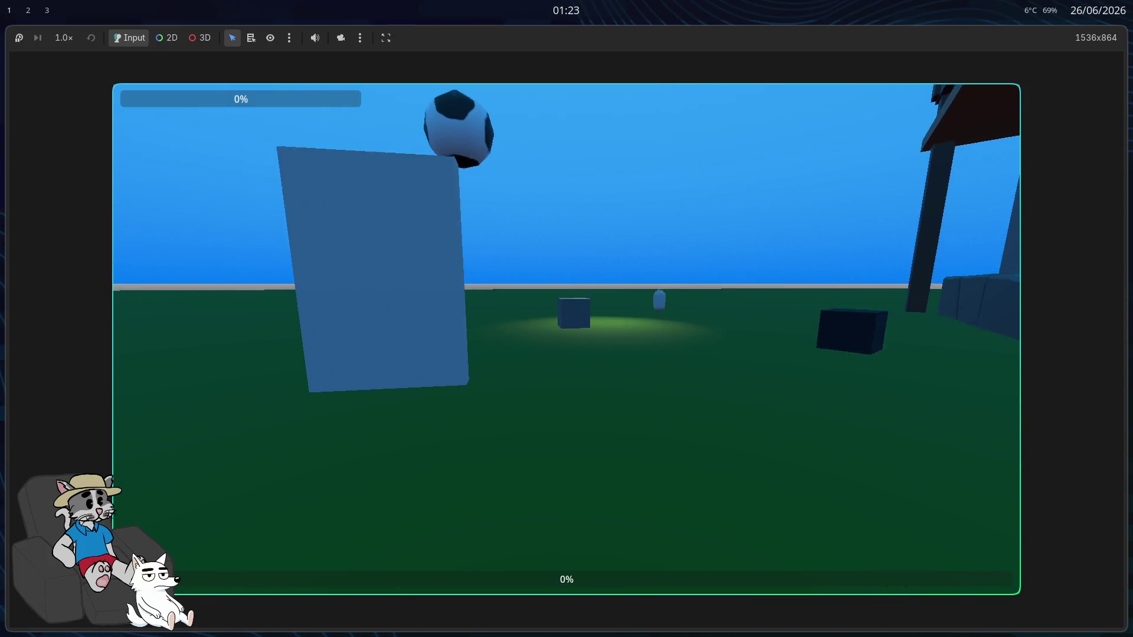
{"action": "key", "text": "w"}
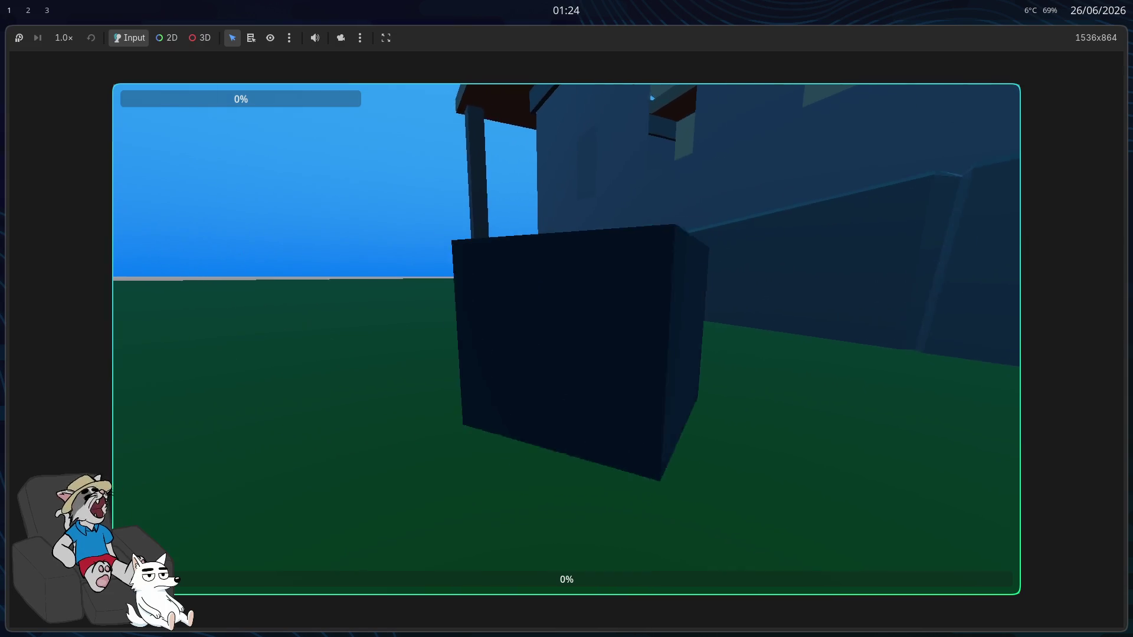
{"action": "key", "text": "w"}
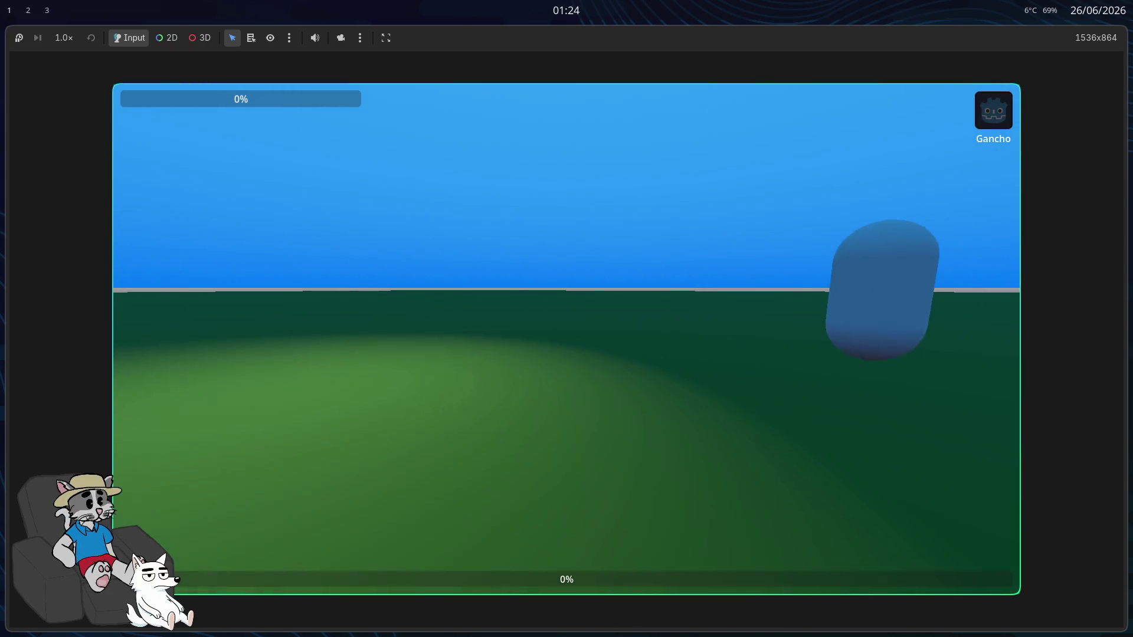
{"action": "key", "text": "Escape"}
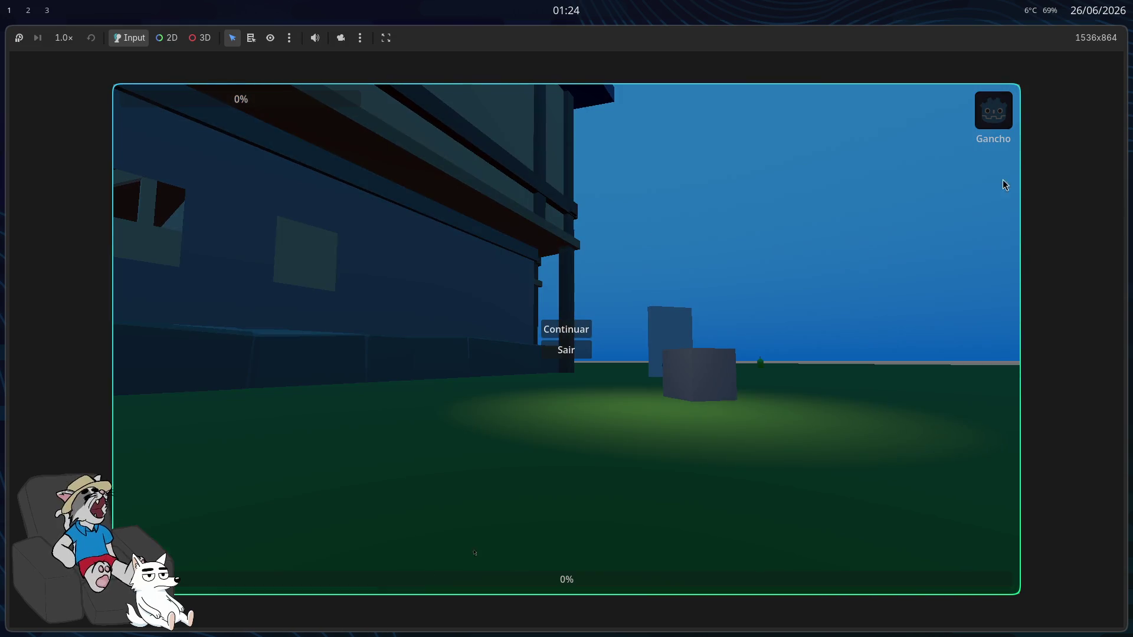
{"action": "key", "text": "Escape"}
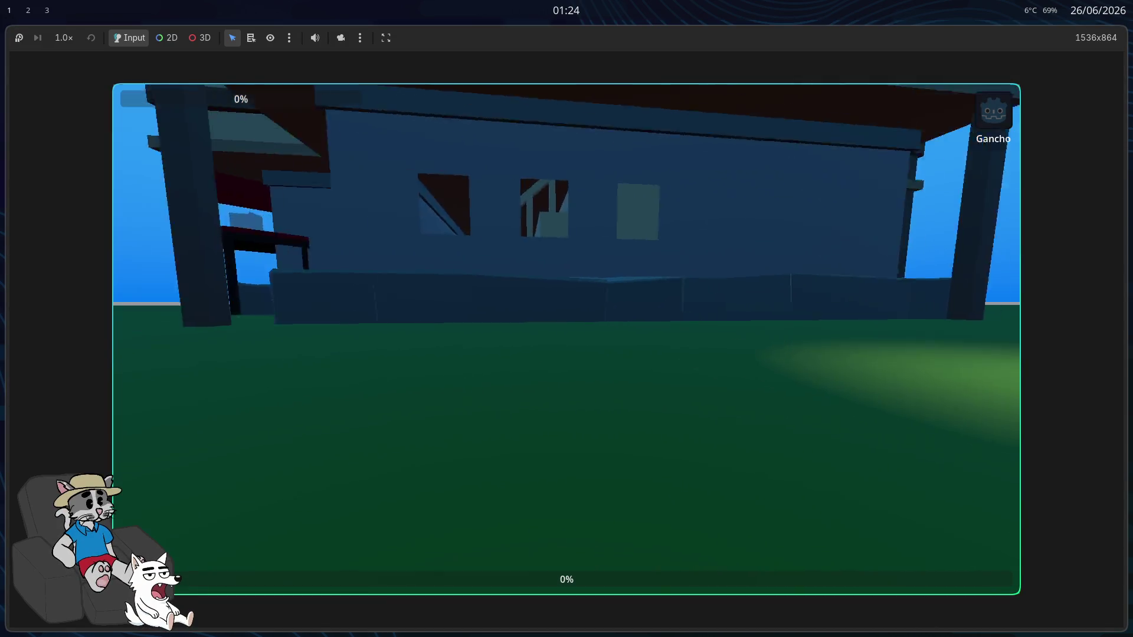
{"action": "key", "text": "s"}
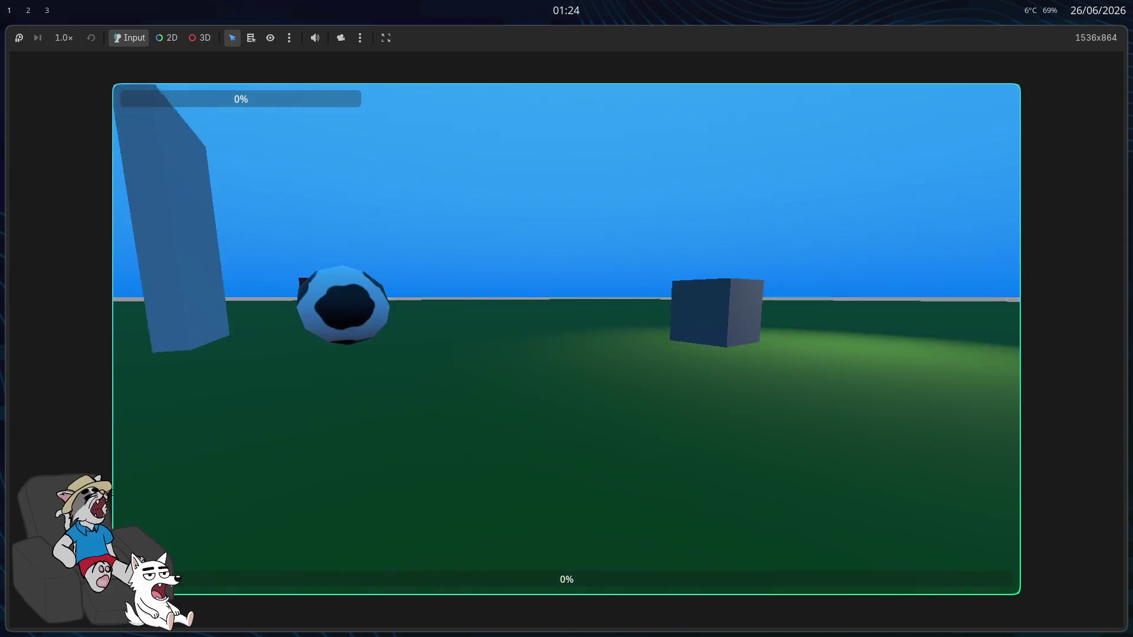
{"action": "key", "text": "Escape"}
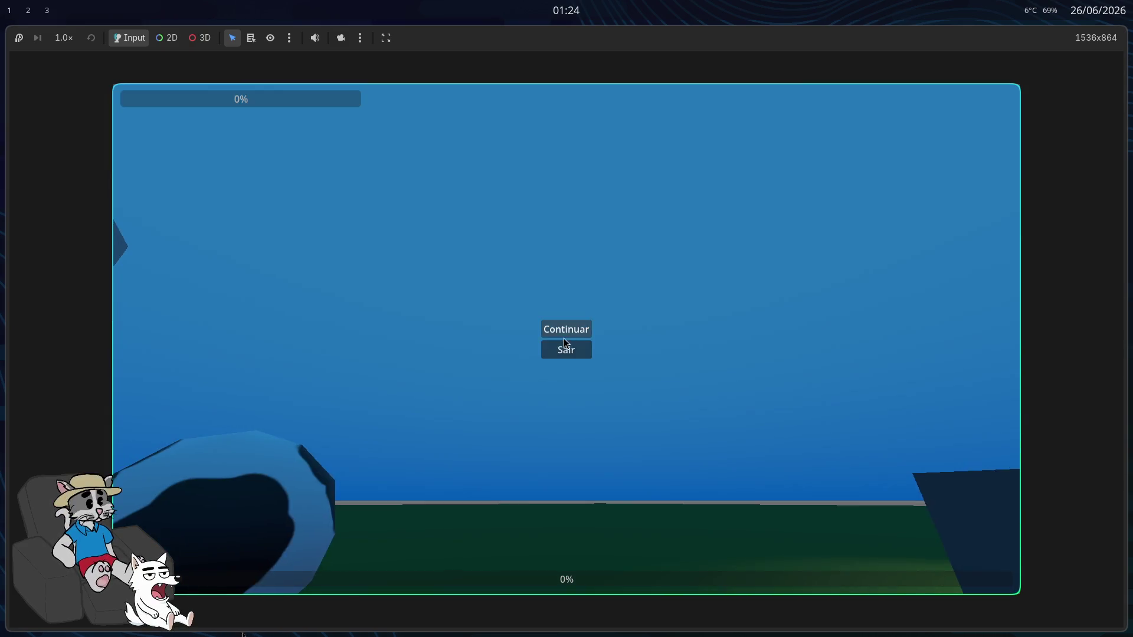
Step: Capture the centre of the paused game view, then close the capture
{"action": "key", "text": "super+shift+Print"}
{"action": "left_click_drag", "start_coordinate": [415, 222], "coordinate": [768, 449]}
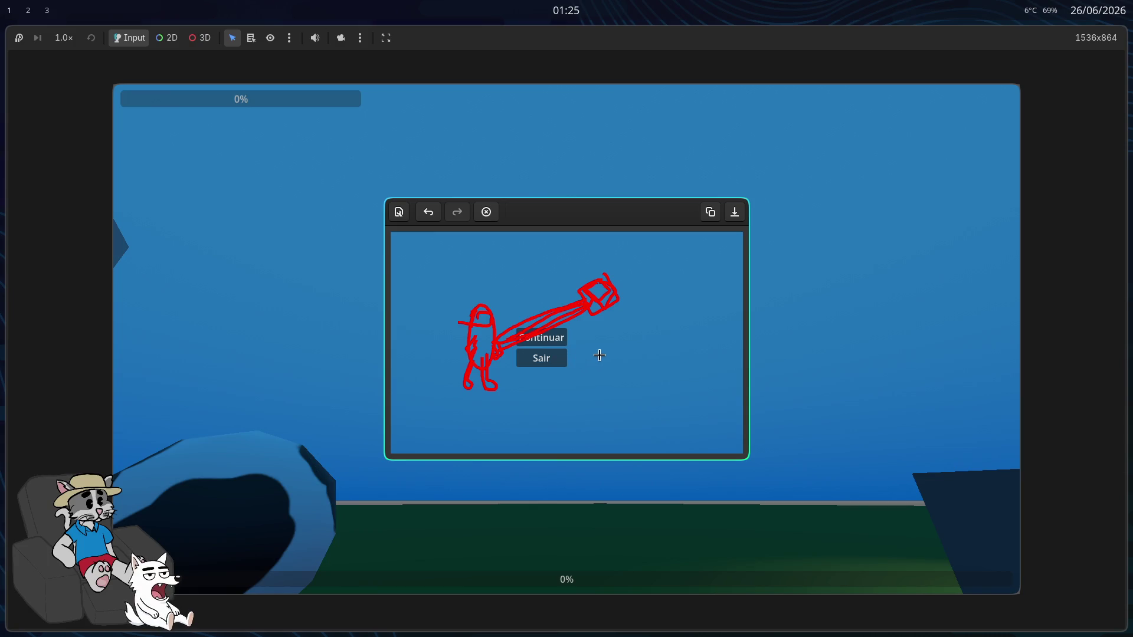
{"action": "key", "text": "Escape"}
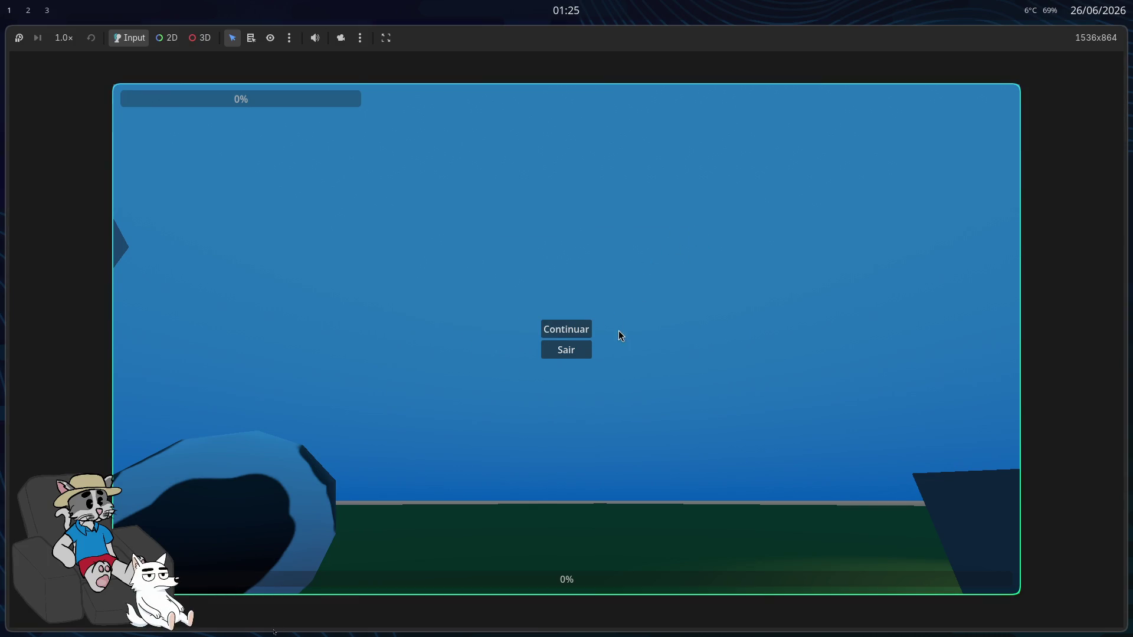
Step: Capture the whole game view, draw red outlines over the box, close it, and resume with Continuar
{"action": "key", "text": "Print"}
{"action": "mouse_move", "coordinate": [118, 92]}
{"action": "left_mouse_down"}
{"action": "mouse_move", "coordinate": [847, 526]}
{"action": "mouse_move", "coordinate": [1020, 593]}
{"action": "left_mouse_up"}
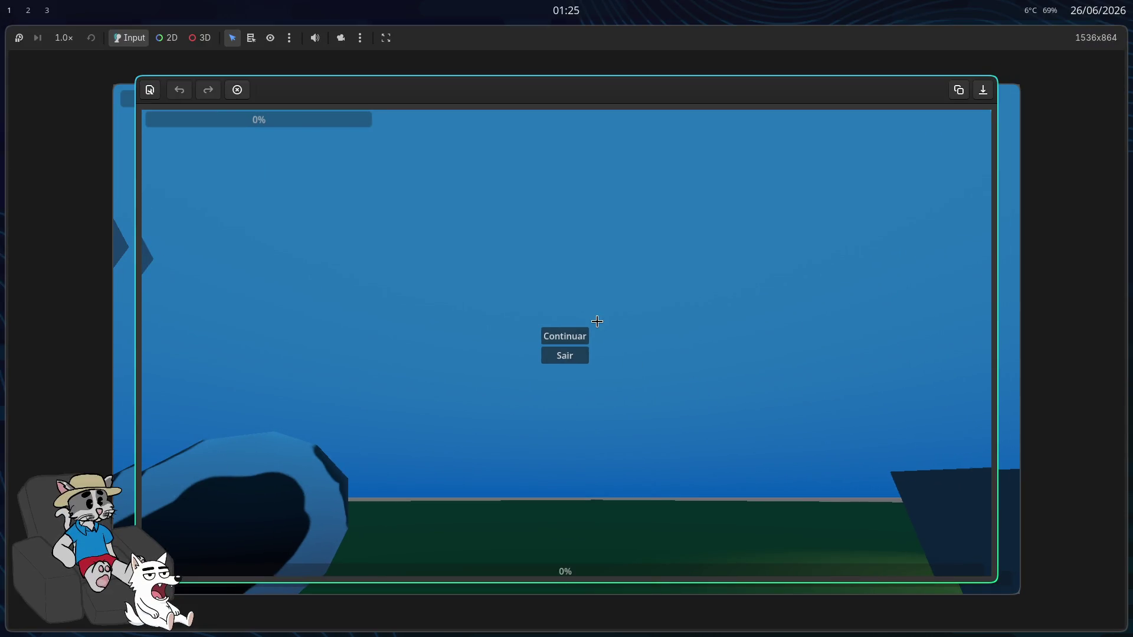
{"action": "left_click_drag", "start_coordinate": [628, 337], "coordinate": [647, 362]}
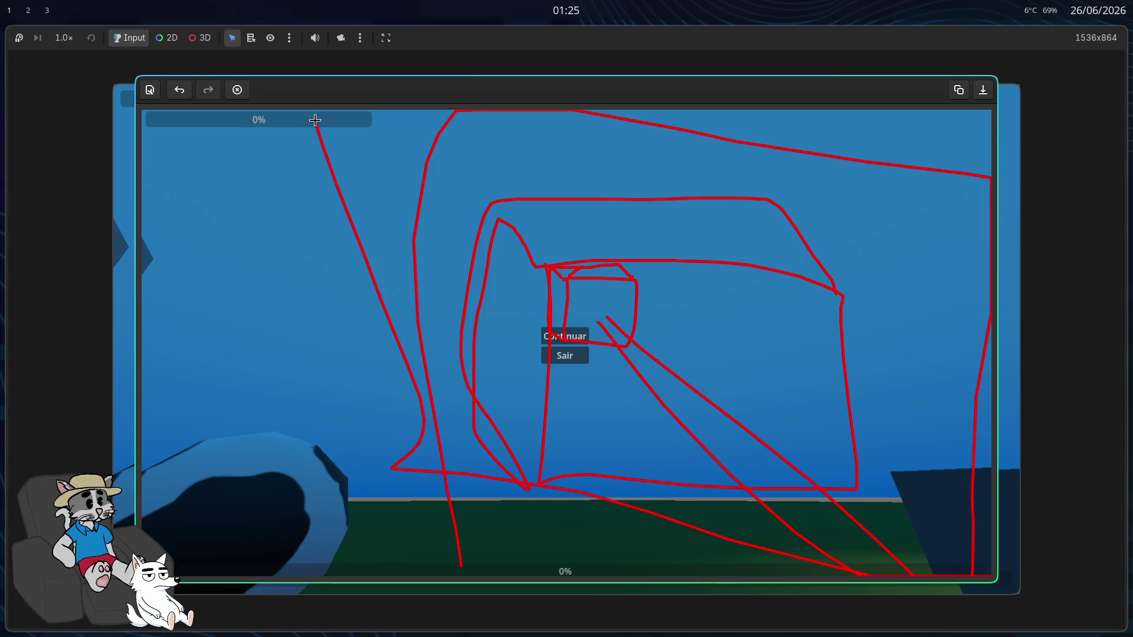
{"action": "key", "text": "Escape"}
{"action": "left_click", "coordinate": [862, 234]}
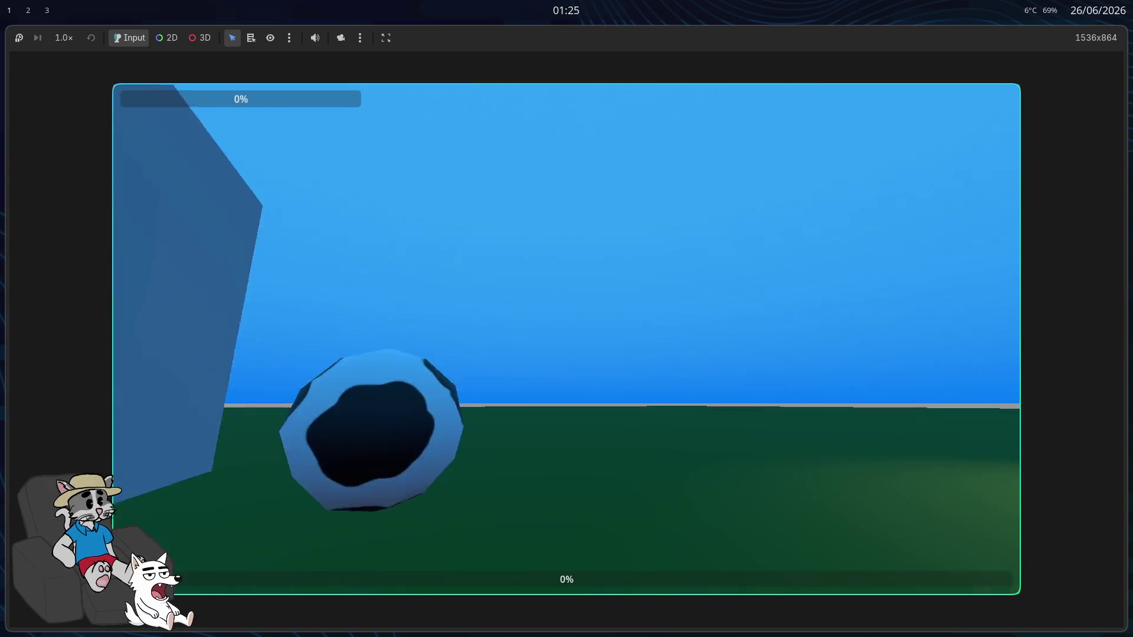
Step: Walk toward the blue wall, then quit and host and start a new match
{"action": "key", "text": "w"}
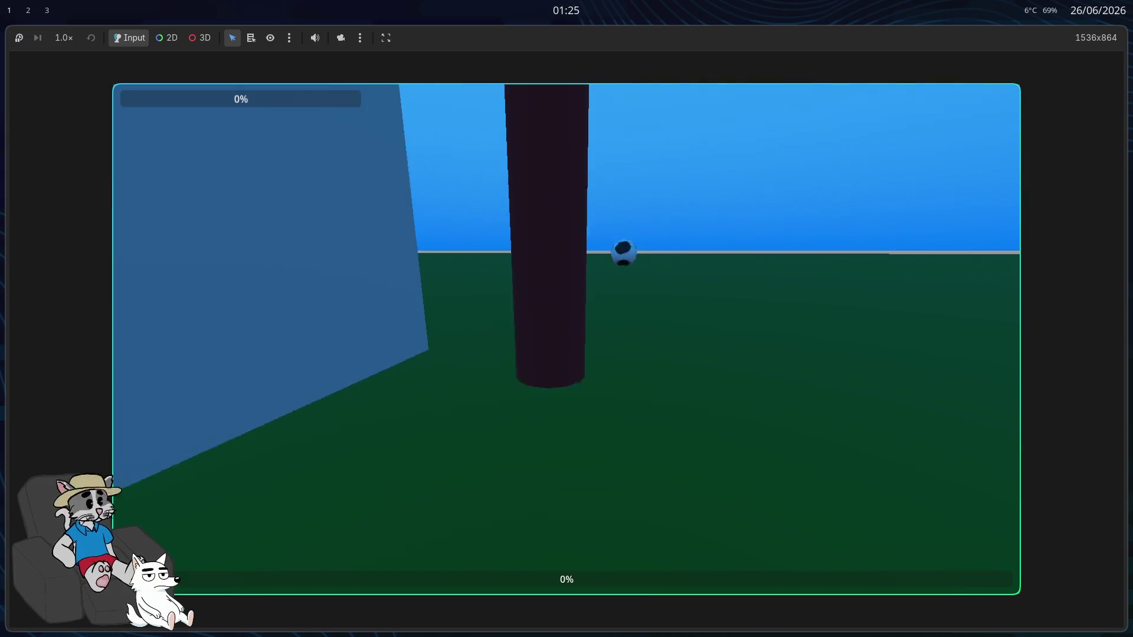
{"action": "key", "text": "w"}
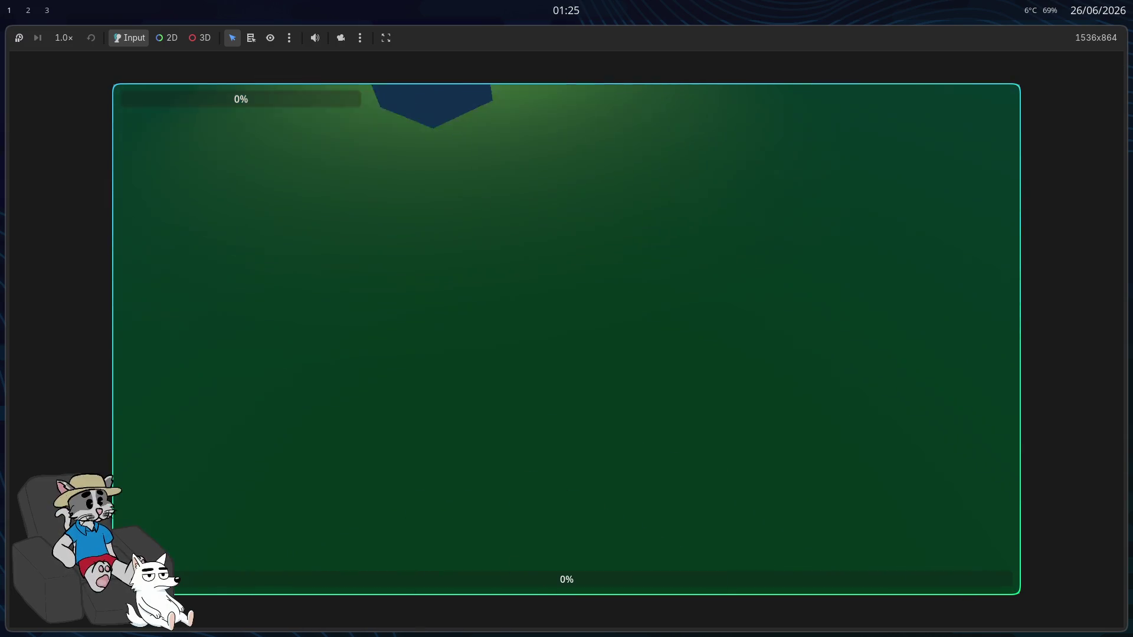
{"action": "key", "text": "w"}
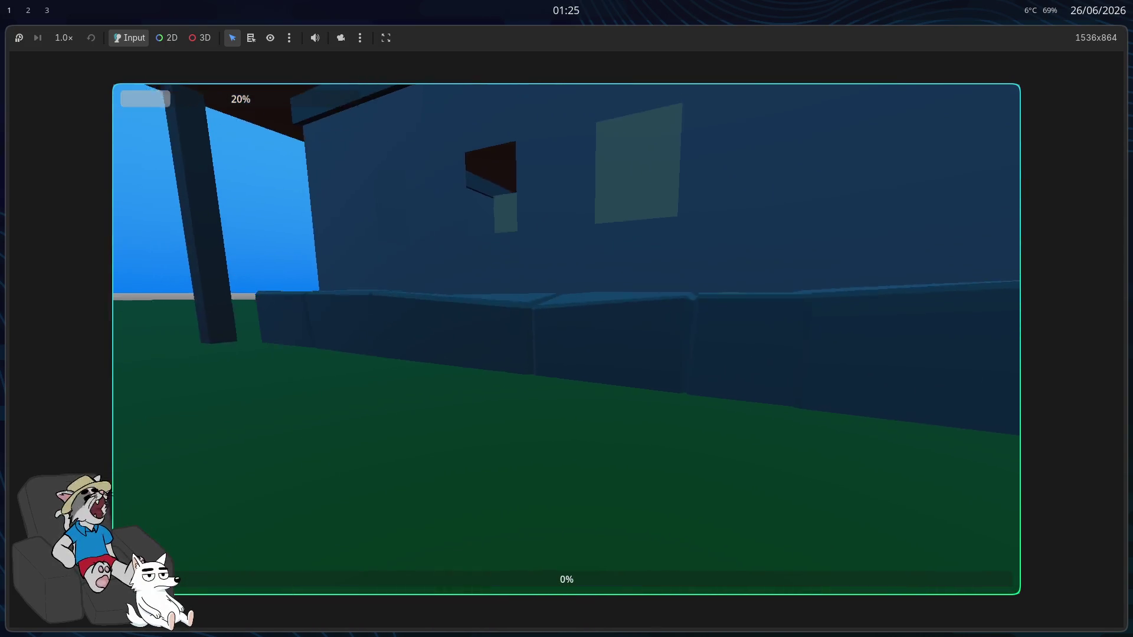
{"action": "key", "text": "Escape"}
{"action": "left_click", "coordinate": [583, 353]}
{"action": "left_click", "coordinate": [572, 310]}
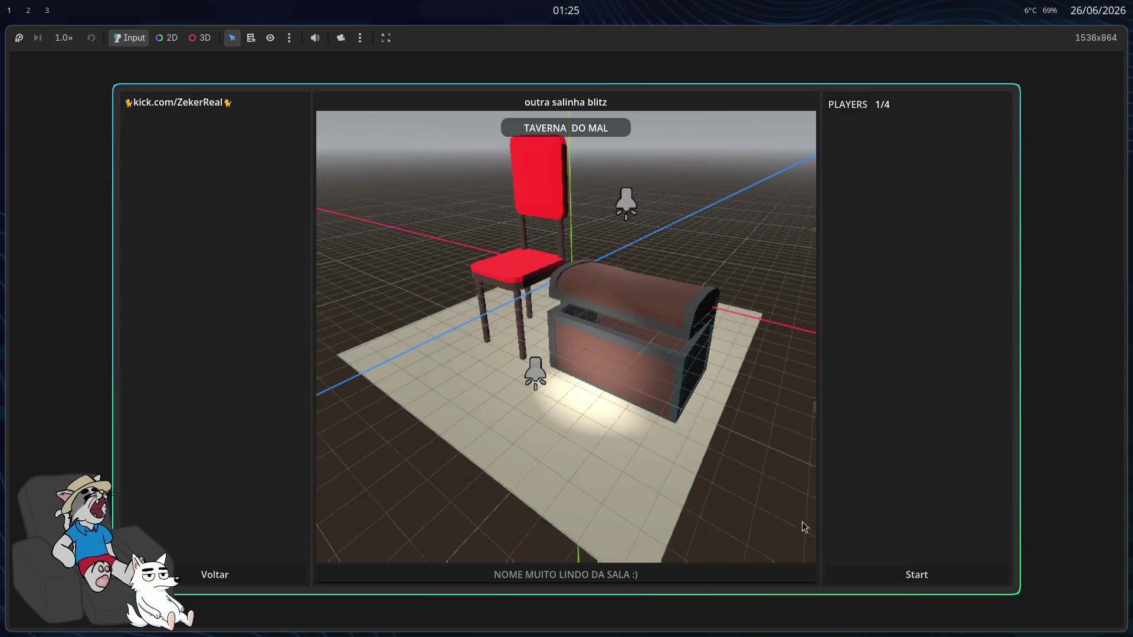
{"action": "left_click", "coordinate": [903, 570]}
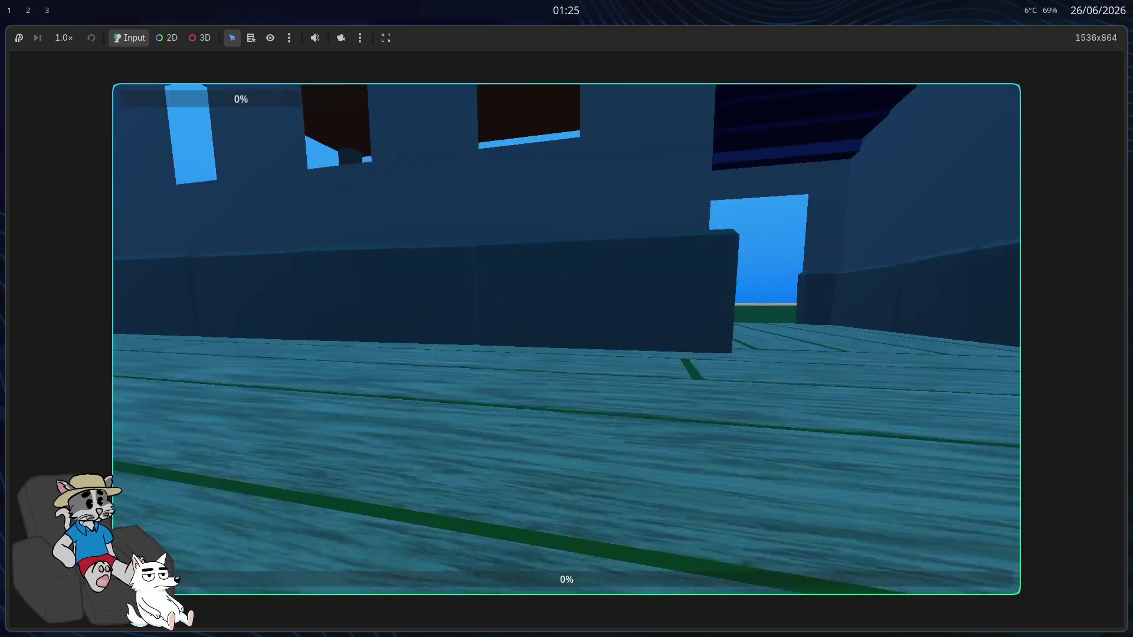
Step: Walk to the football and box to inspect its purple and orange noise patches, then pause
{"action": "key", "text": "w"}
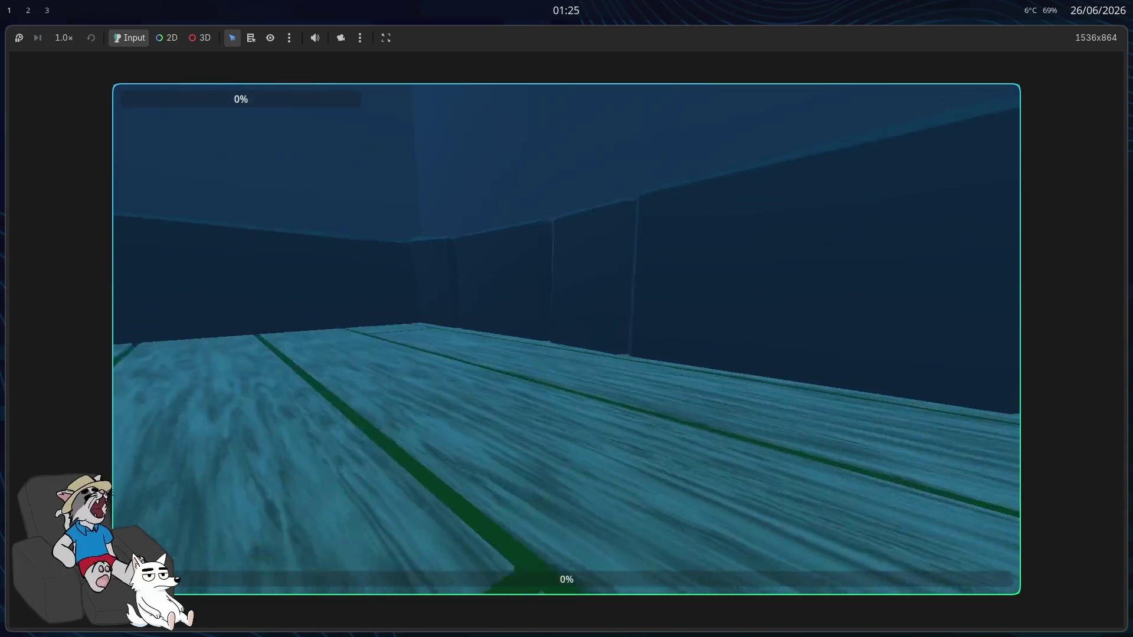
{"action": "key", "text": "s"}
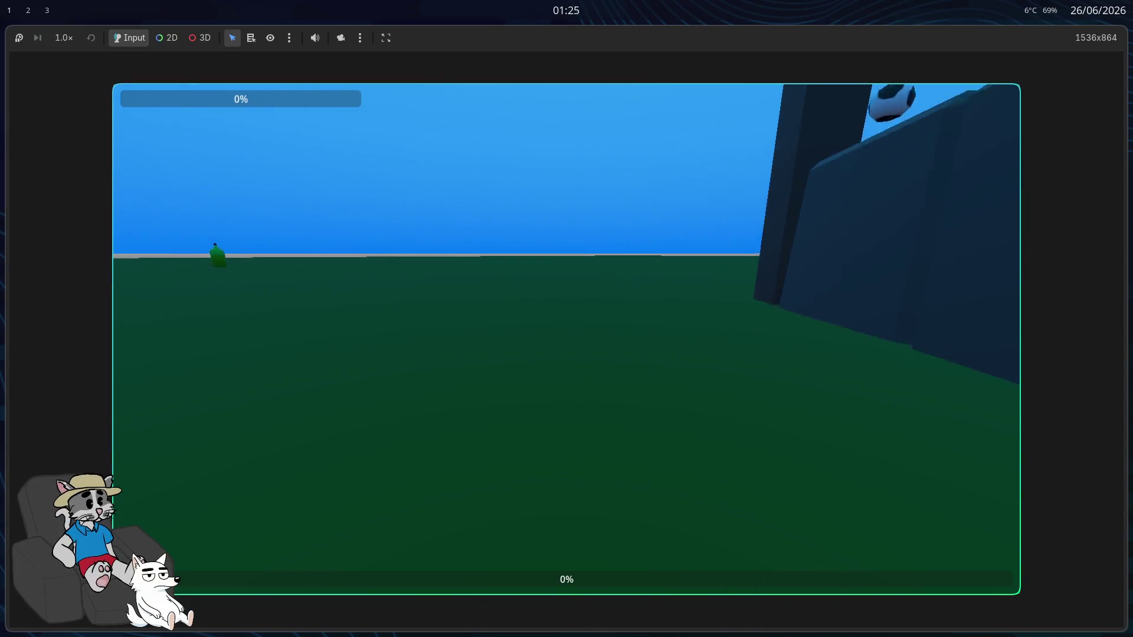
{"action": "key", "text": "a"}
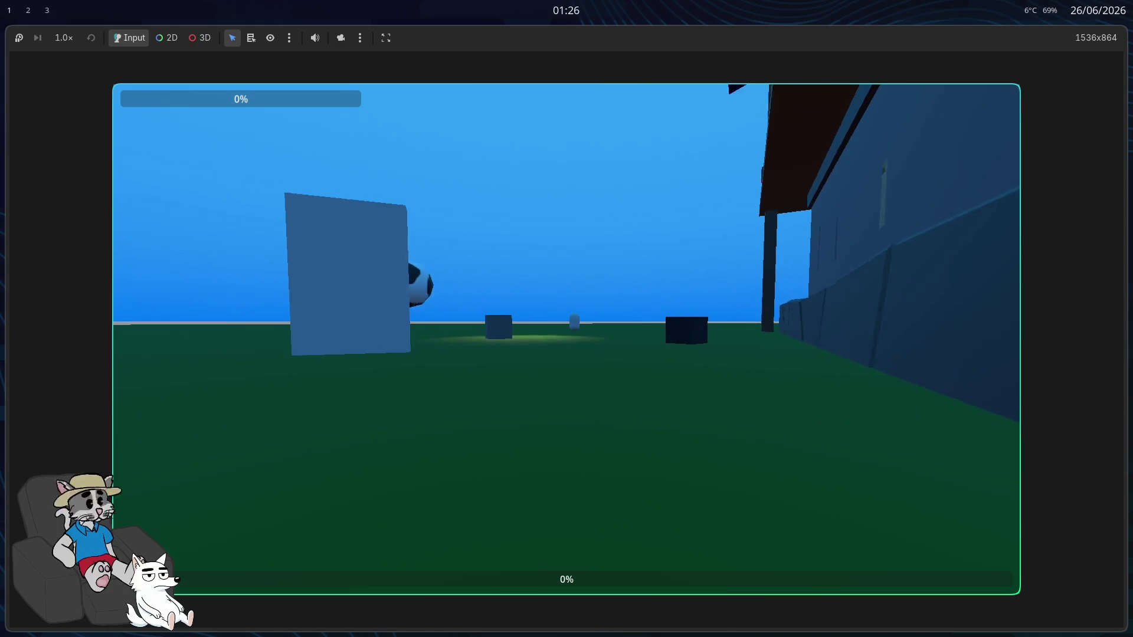
{"action": "key", "text": "w"}
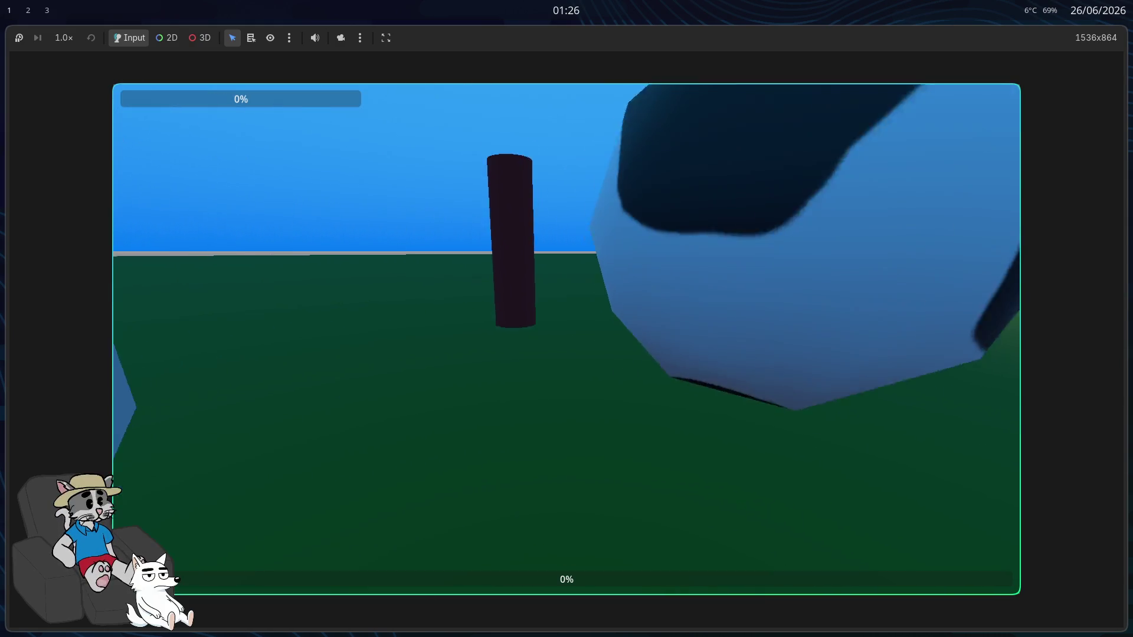
{"action": "key", "text": "s"}
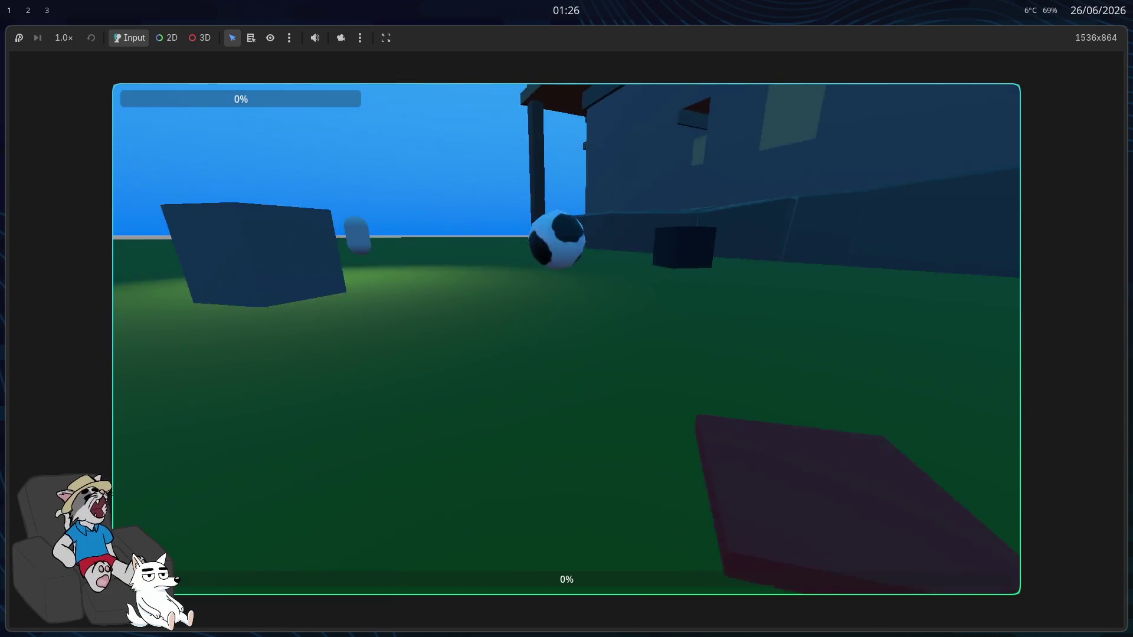
{"action": "key", "text": "d"}
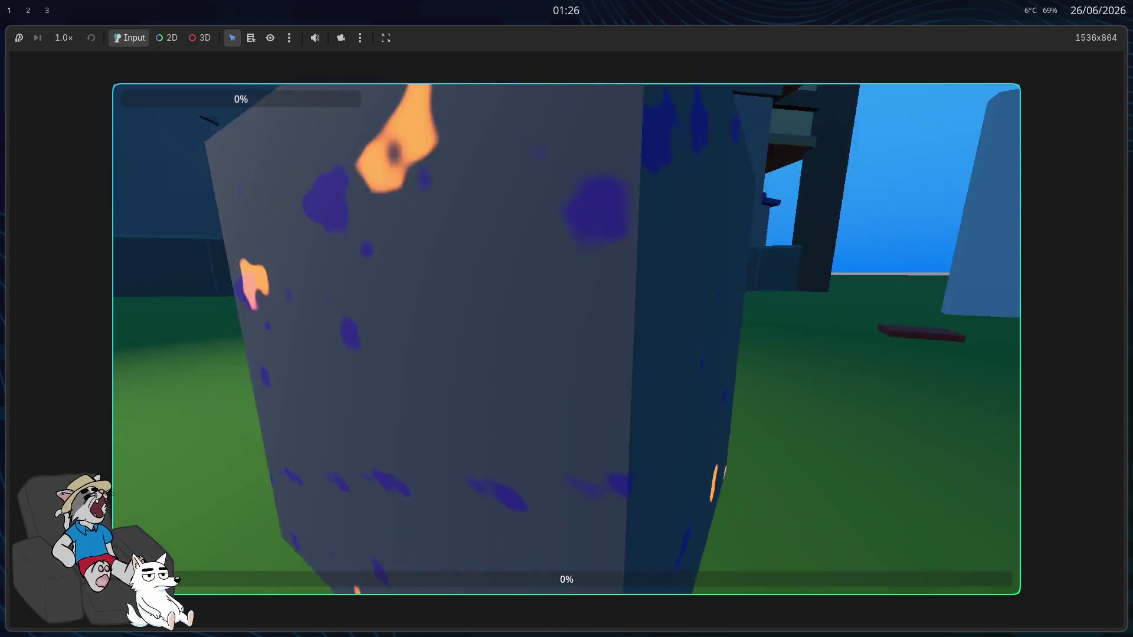
{"action": "key", "text": "d"}
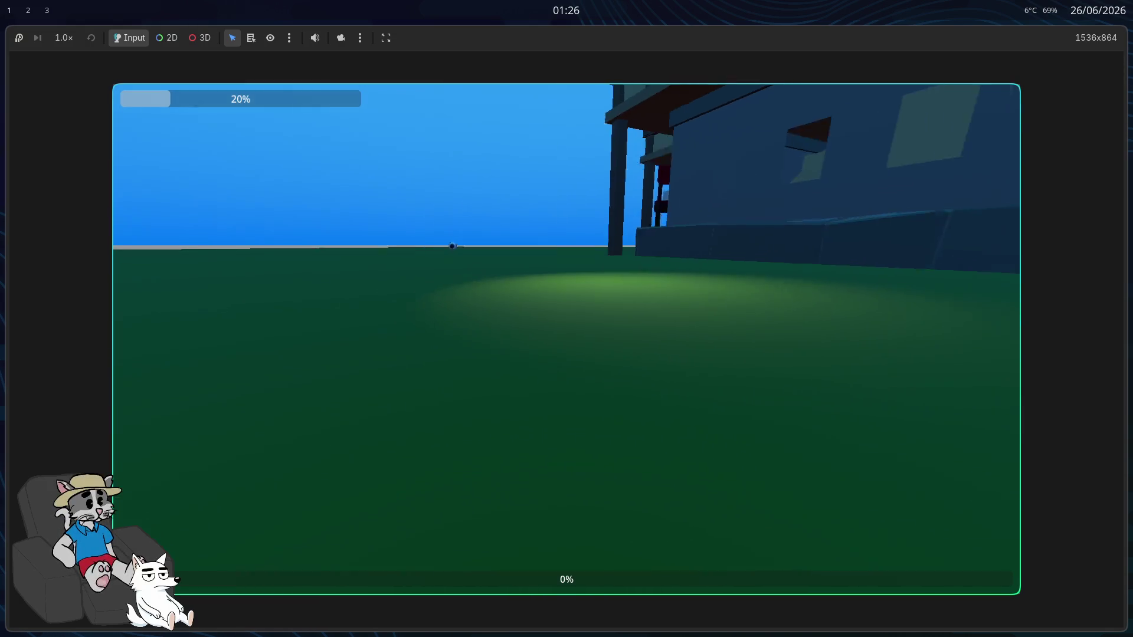
{"action": "key", "text": "Escape"}
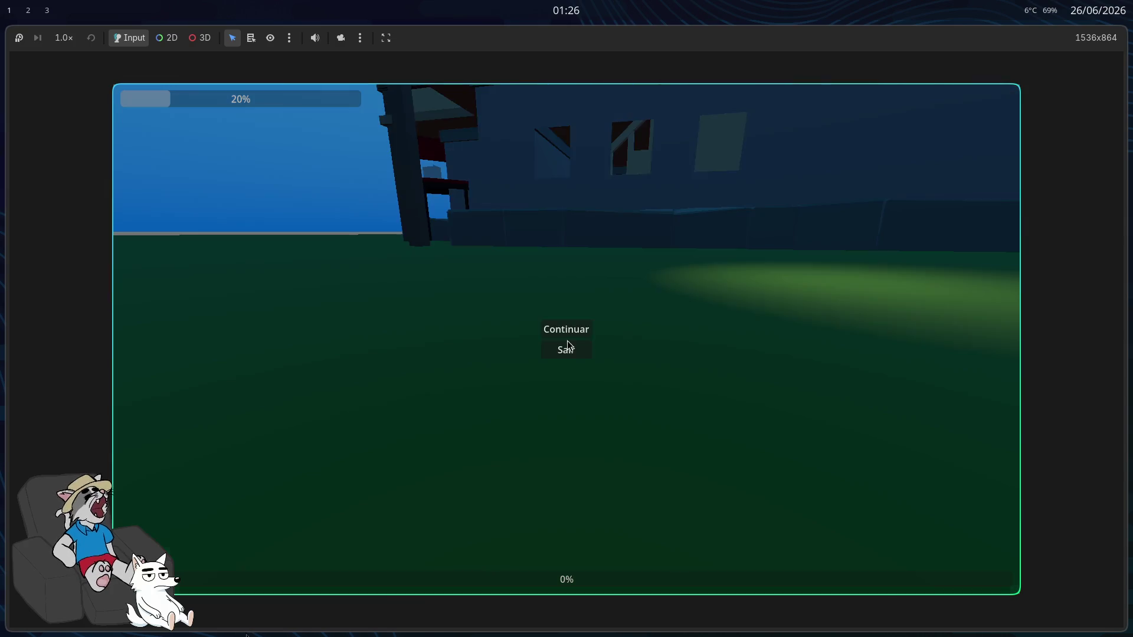
Step: Quit the running game and read through the saved shader code in aNotepad full-screen
{"action": "key", "text": "alt+F4"}
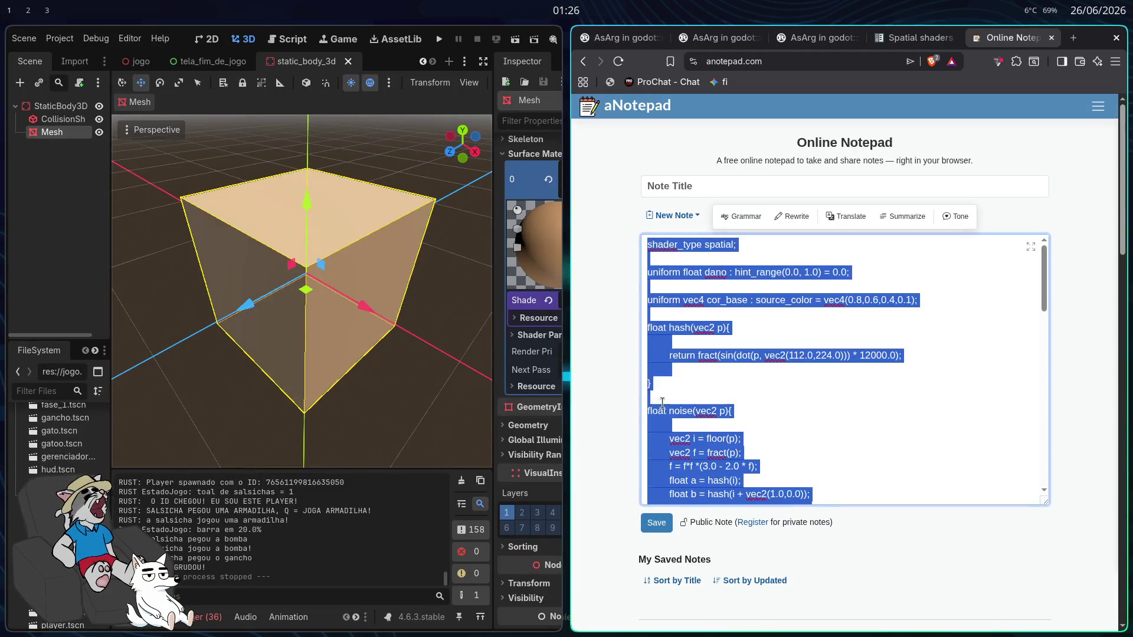
{"action": "key", "text": "F11"}
{"action": "scroll", "coordinate": [612, 393], "scroll_direction": "down", "scroll_amount": 10}
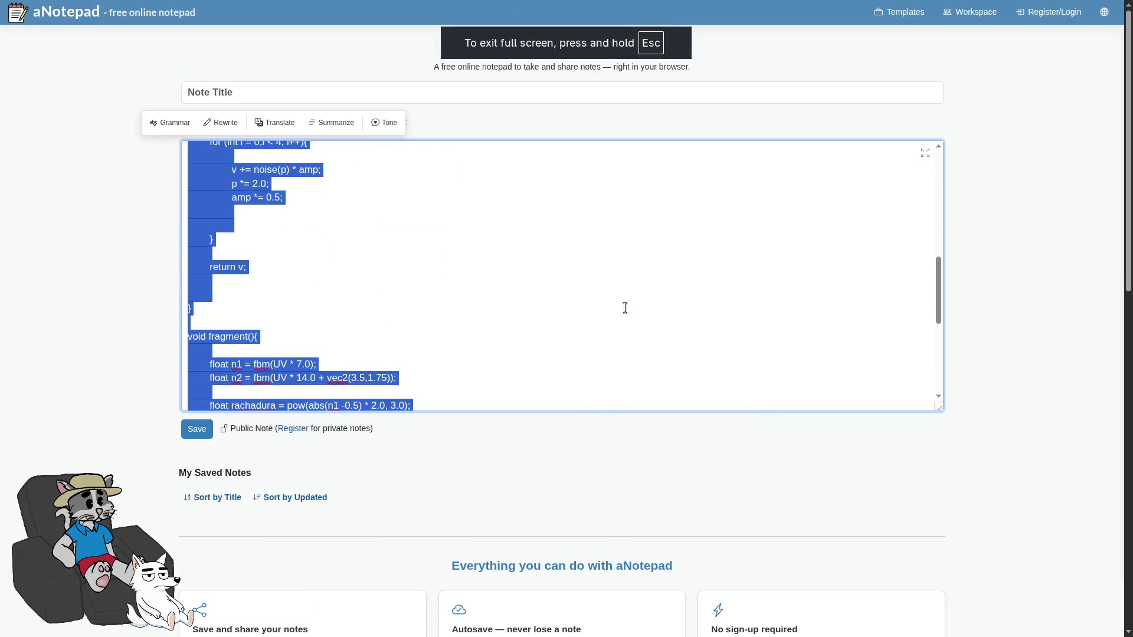
Step: Close the browser with all its tabs and relaunch the game project from Godot
{"action": "key", "text": "alt+F4"}
{"action": "key", "text": "Return"}
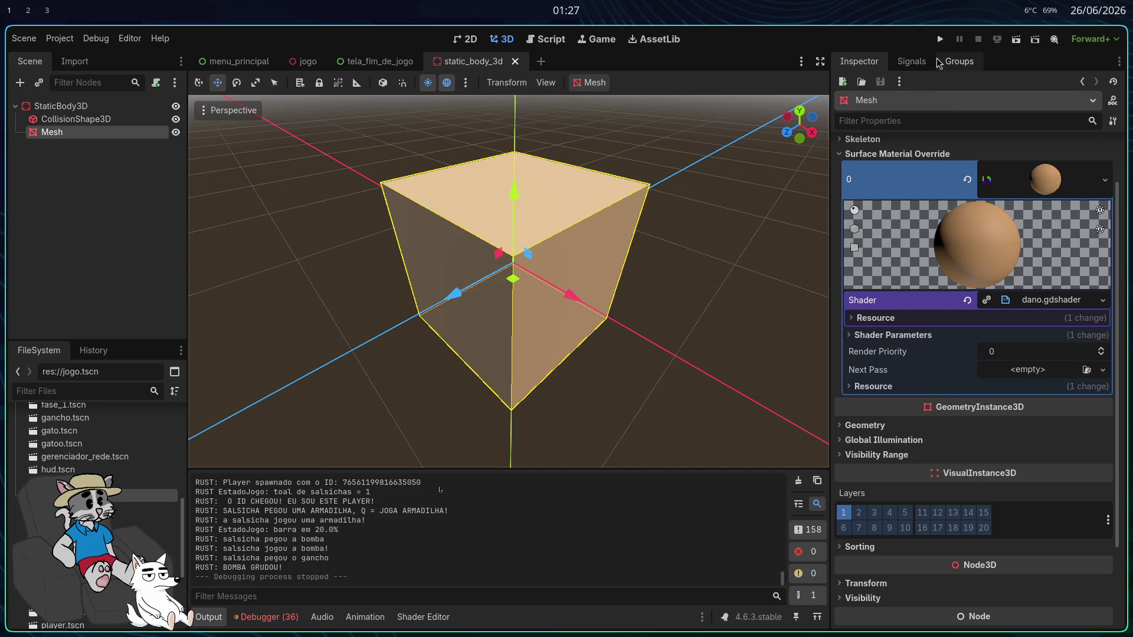
{"action": "left_click", "coordinate": [939, 40]}
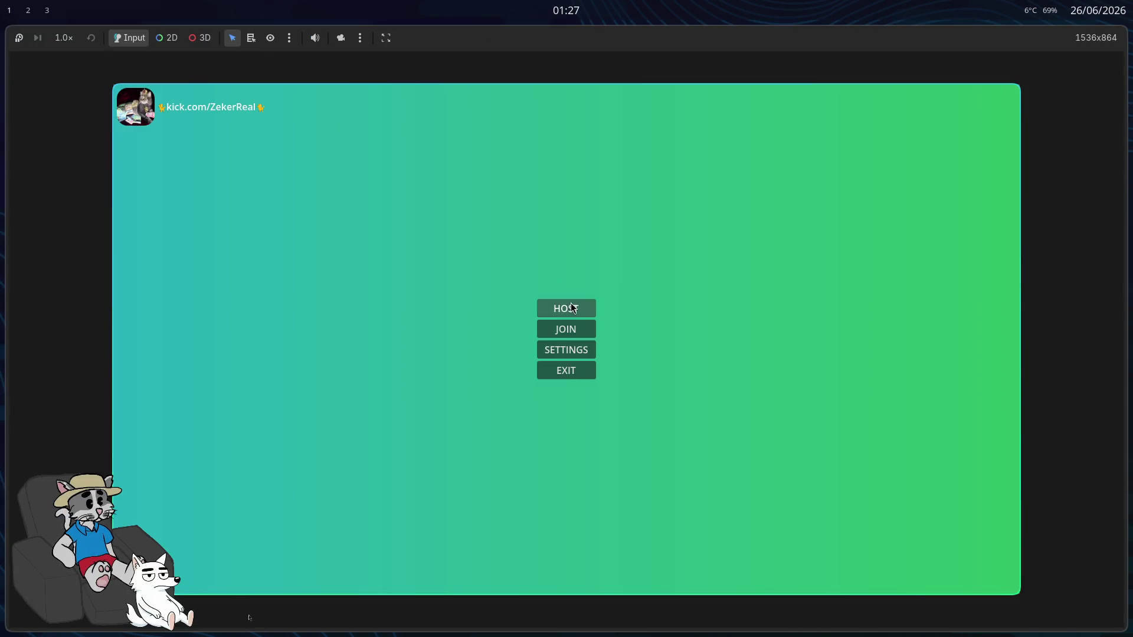
Step: Host and start a match, then walk through the plank-floored level onto the green field
{"action": "left_click", "coordinate": [573, 308]}
{"action": "left_click", "coordinate": [897, 575]}
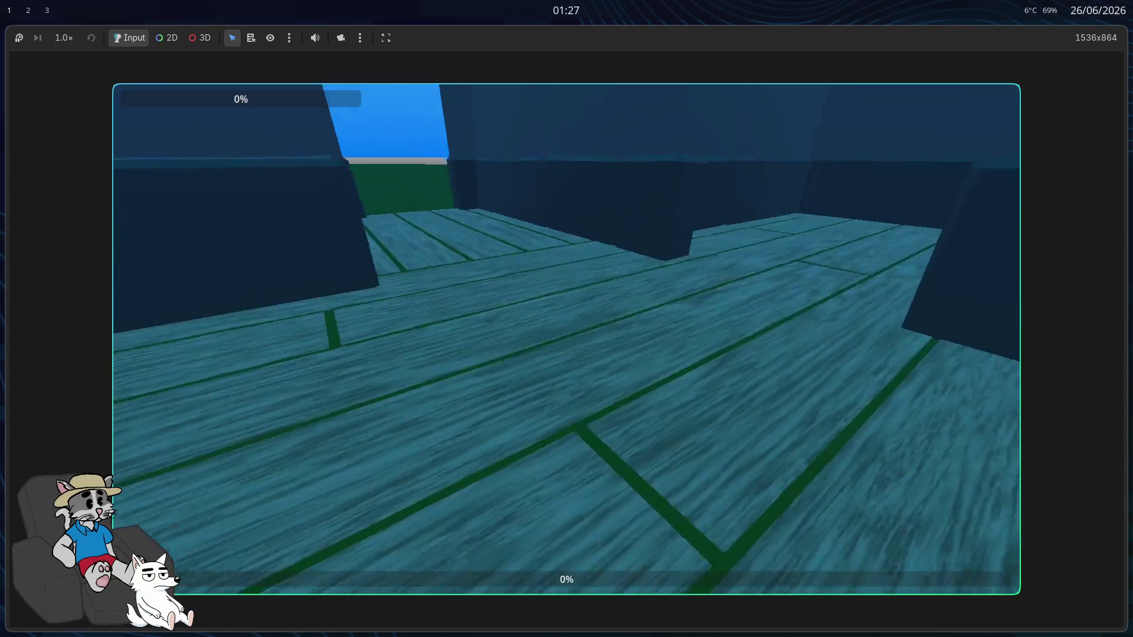
{"action": "key", "text": "w"}
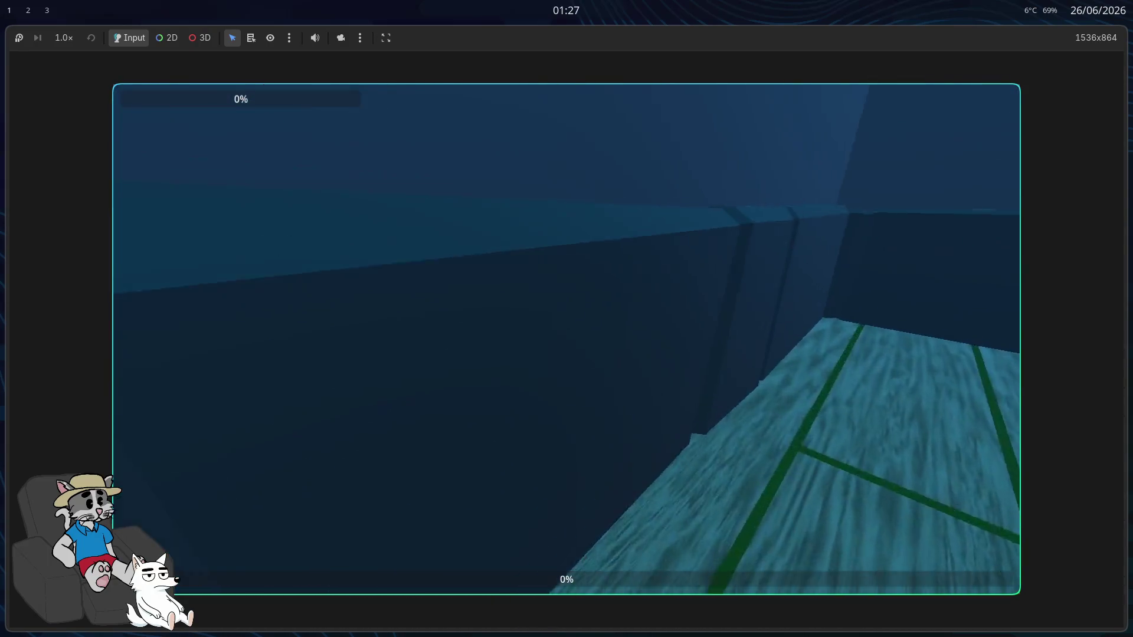
{"action": "key", "text": "w"}
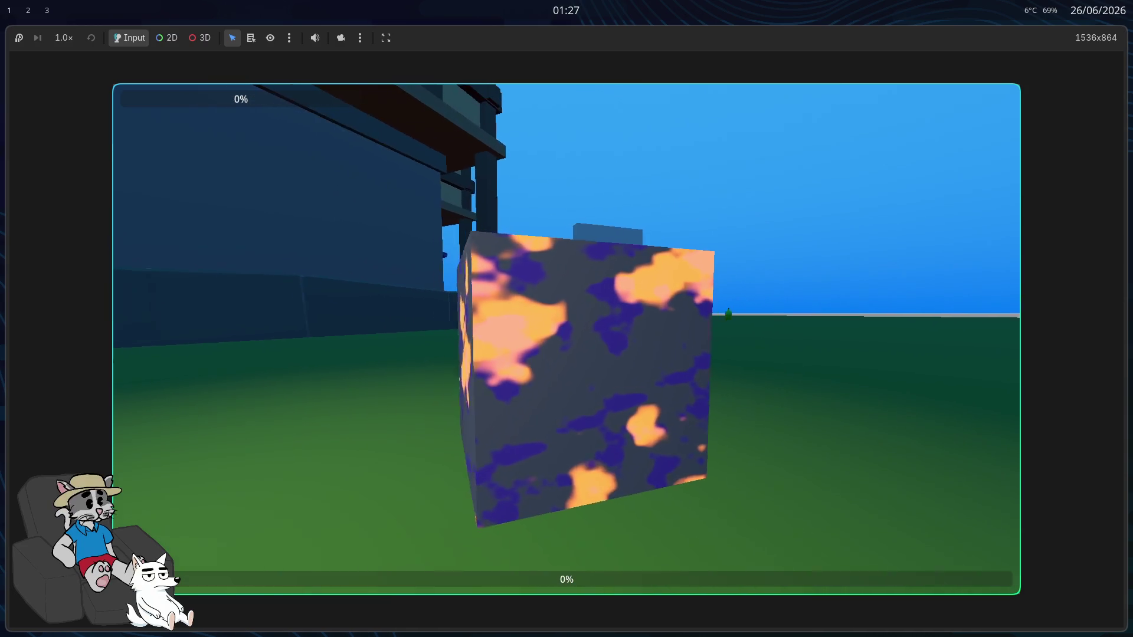
Step: Pause and resume the game, then pause again and leave the match for the main menu
{"action": "key", "text": "Escape"}
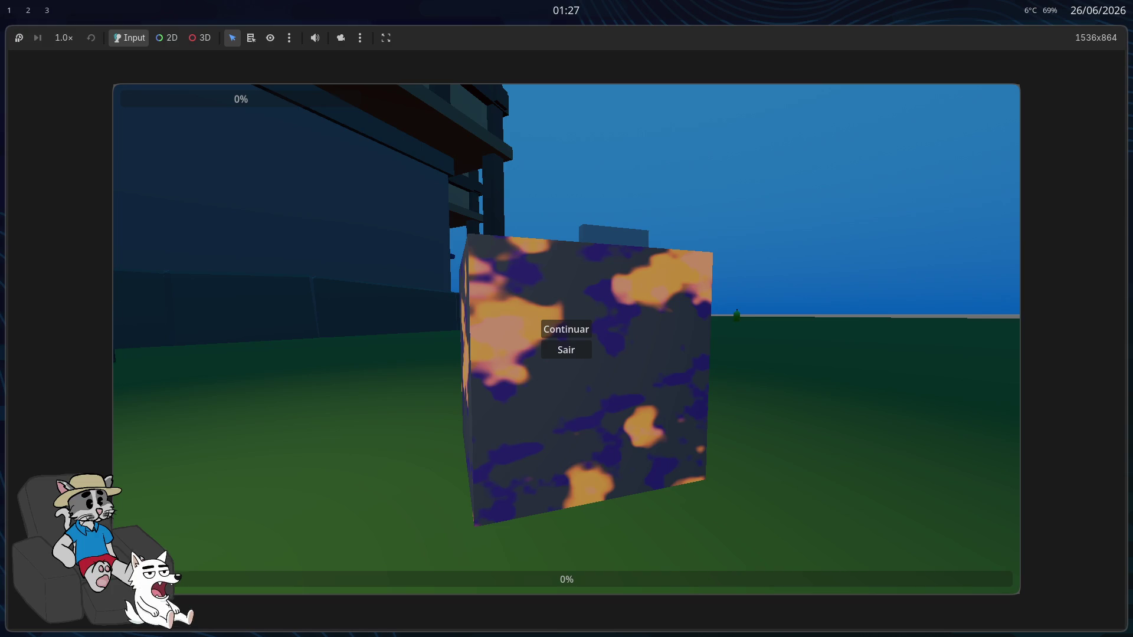
{"action": "left_click", "coordinate": [584, 333]}
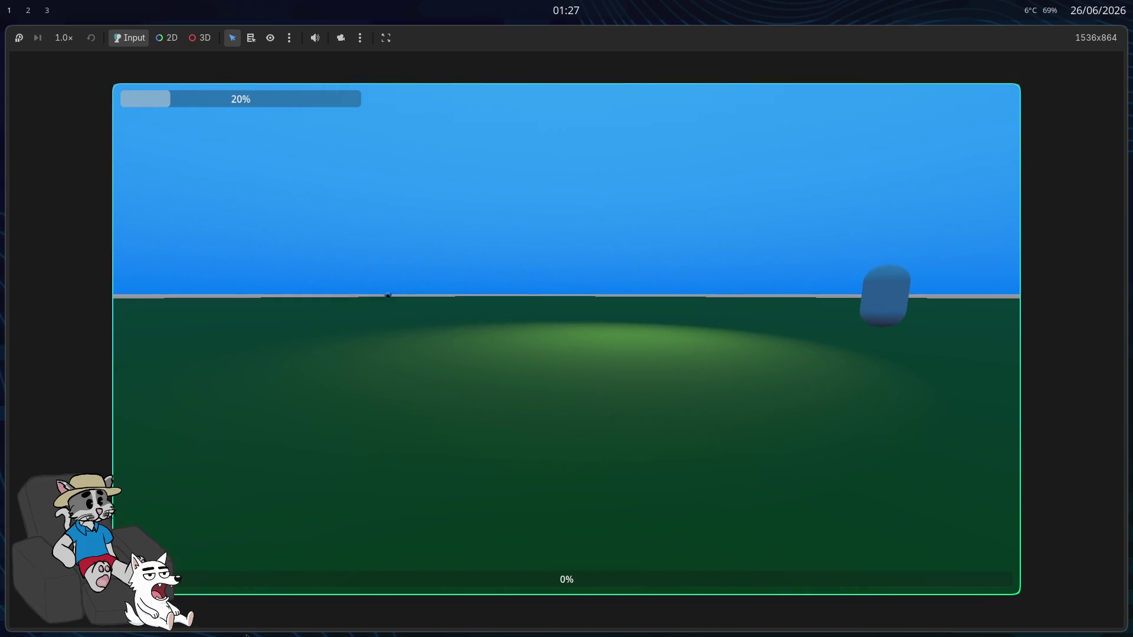
{"action": "key", "text": "Escape"}
{"action": "left_click", "coordinate": [578, 353]}
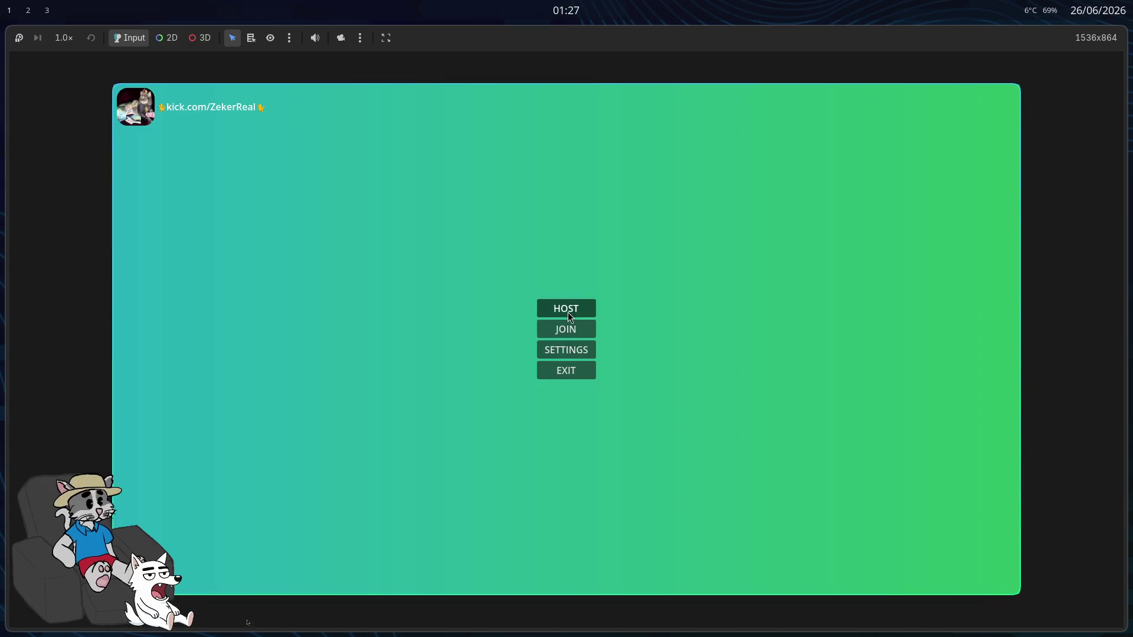
Step: Host and start another match, pause and resume it, then stop the game with F8
{"action": "left_click", "coordinate": [568, 309]}
{"action": "left_click", "coordinate": [916, 578]}
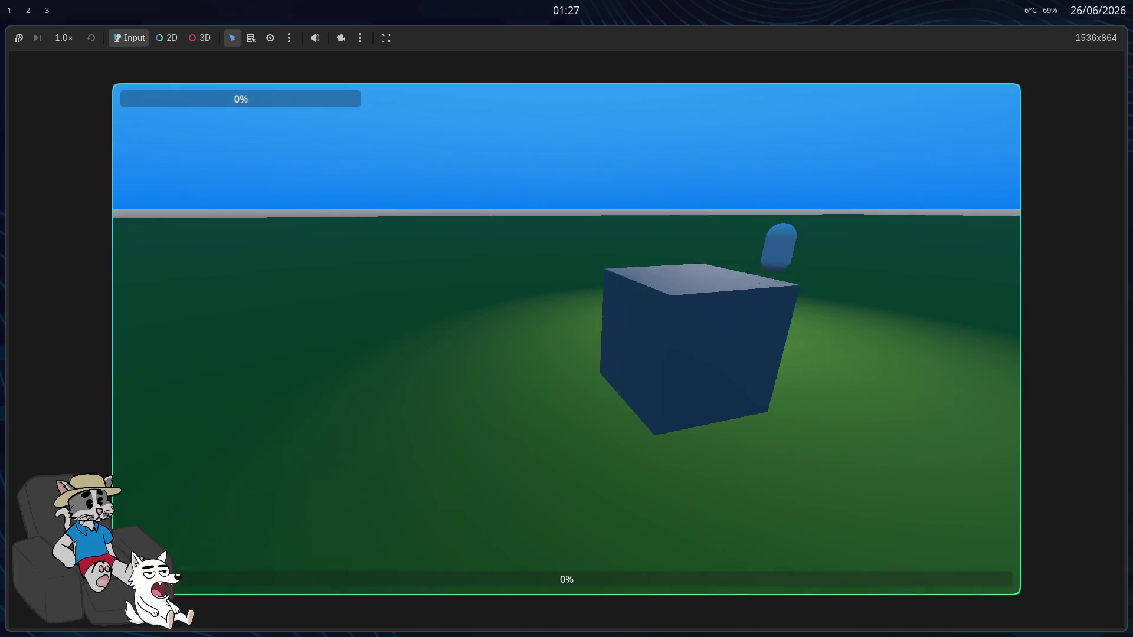
{"action": "key", "text": "Escape"}
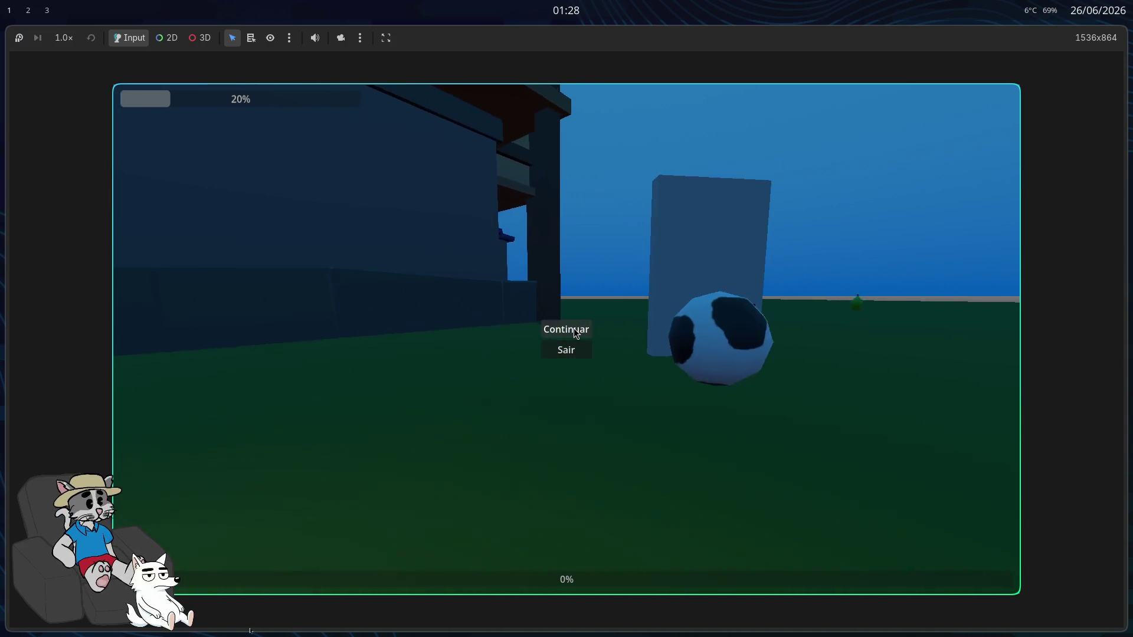
{"action": "left_click", "coordinate": [577, 329]}
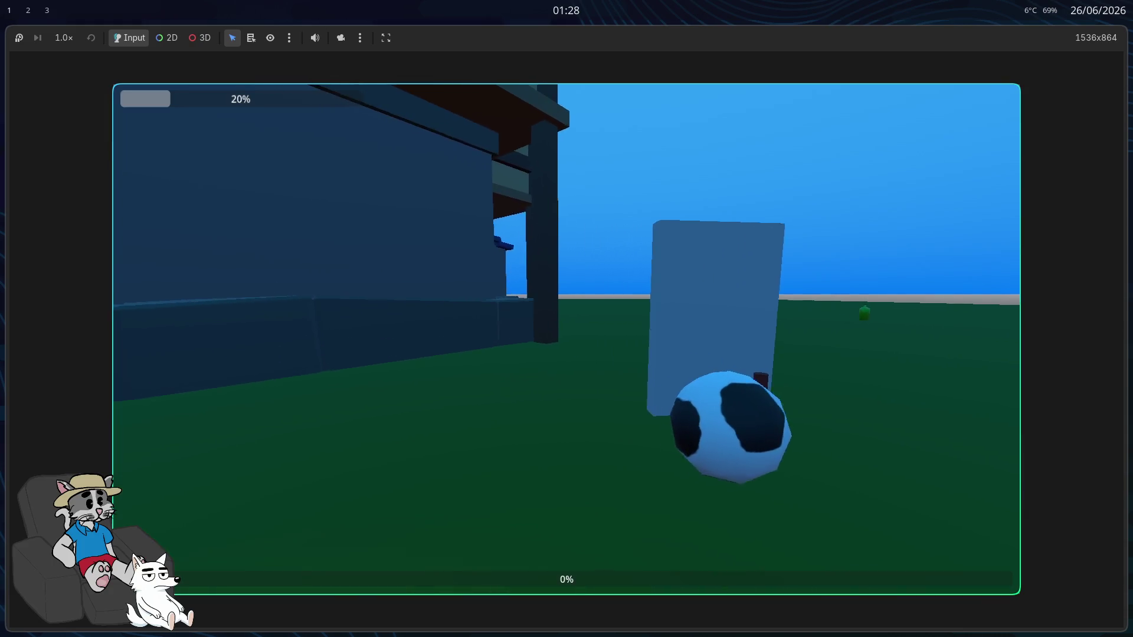
{"action": "key", "text": "F8"}
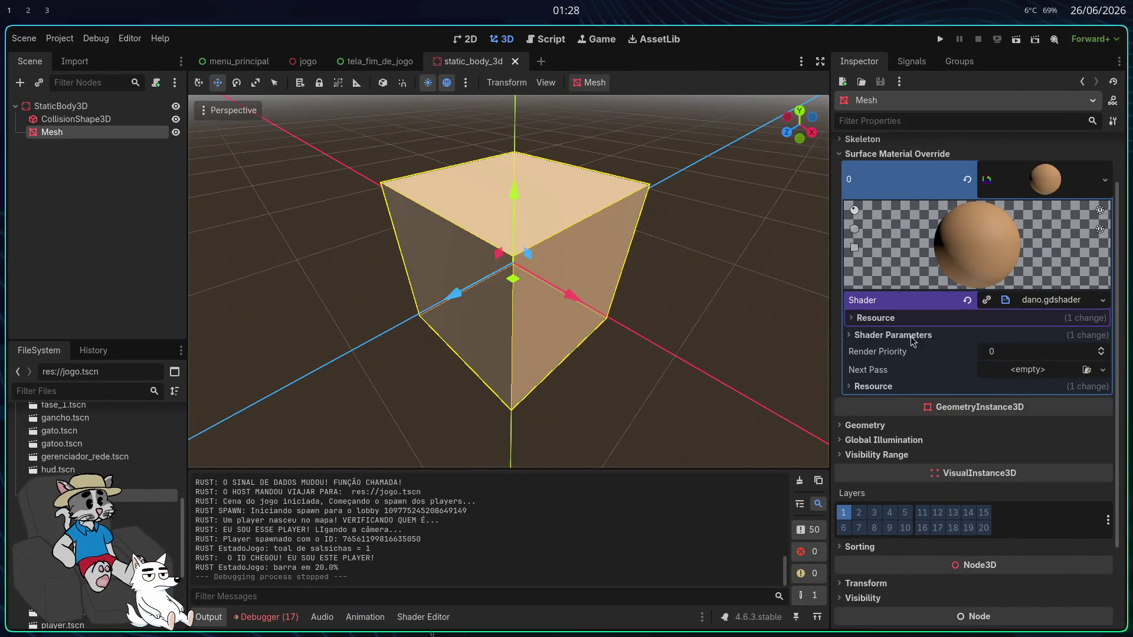
Step: In dano.gdshader, work on the line 52 threshold 77 and the 0.04 value on line 56
{"action": "left_click", "coordinate": [1048, 299]}
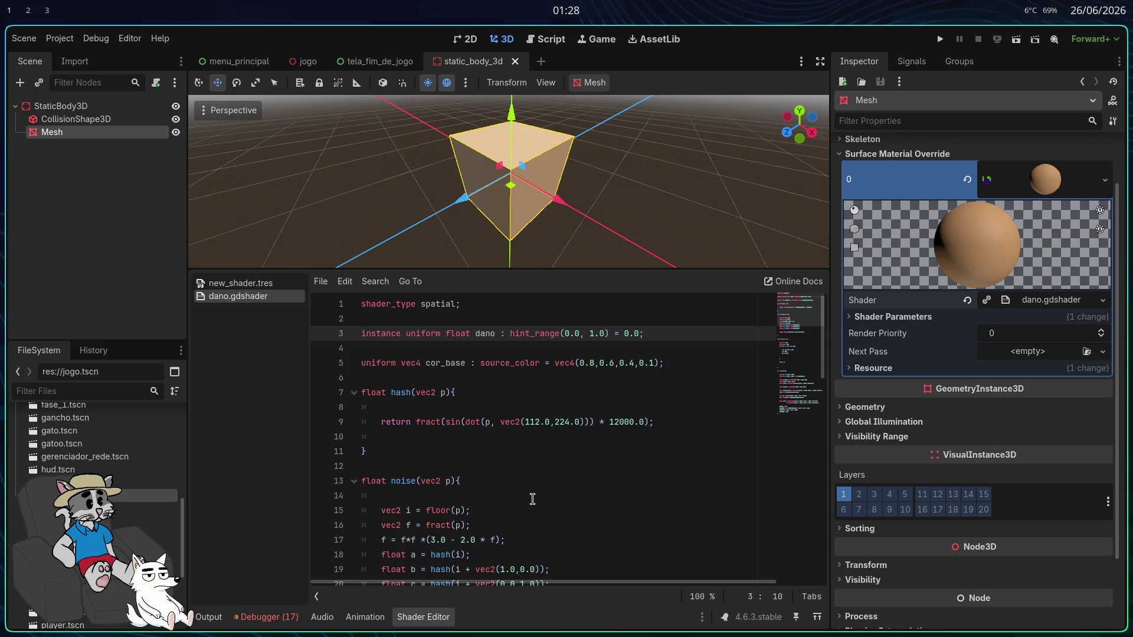
{"action": "scroll", "coordinate": [541, 485], "scroll_direction": "down", "scroll_amount": 5}
{"action": "scroll", "coordinate": [541, 479], "scroll_direction": "up", "scroll_amount": 5}
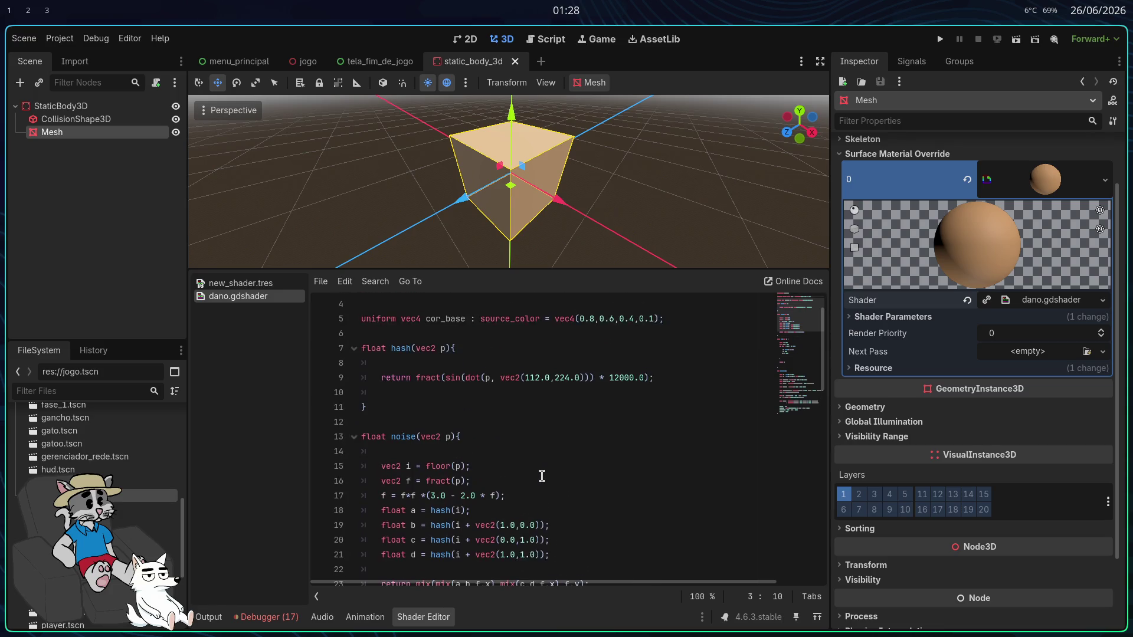
{"action": "scroll", "coordinate": [550, 473], "scroll_direction": "down", "scroll_amount": 15}
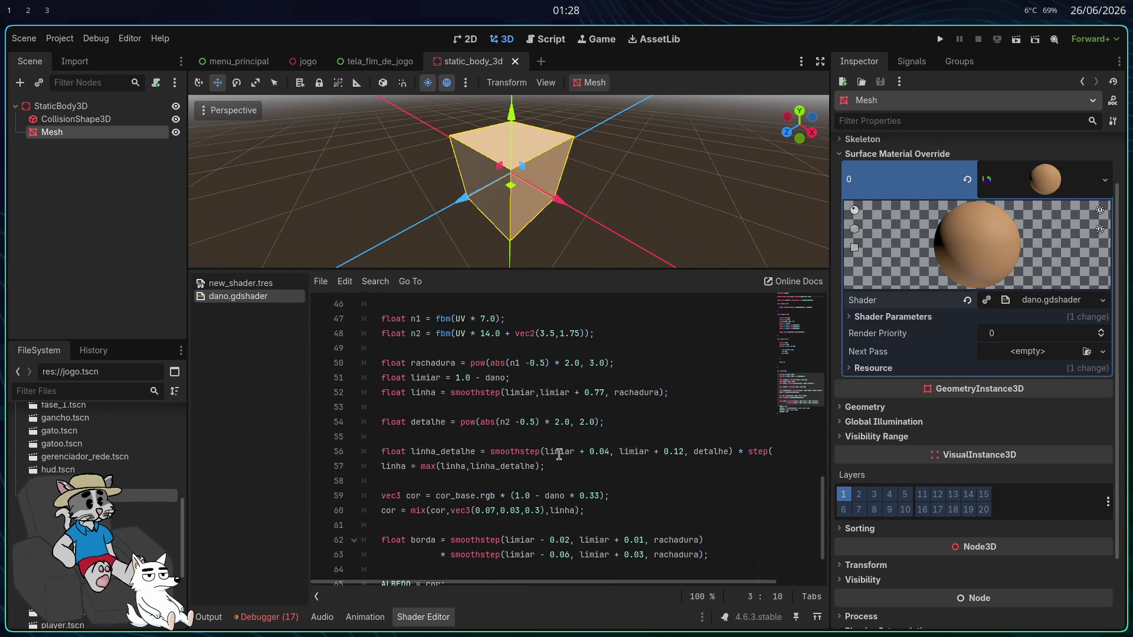
{"action": "left_click_drag", "start_coordinate": [595, 393], "coordinate": [604, 393]}
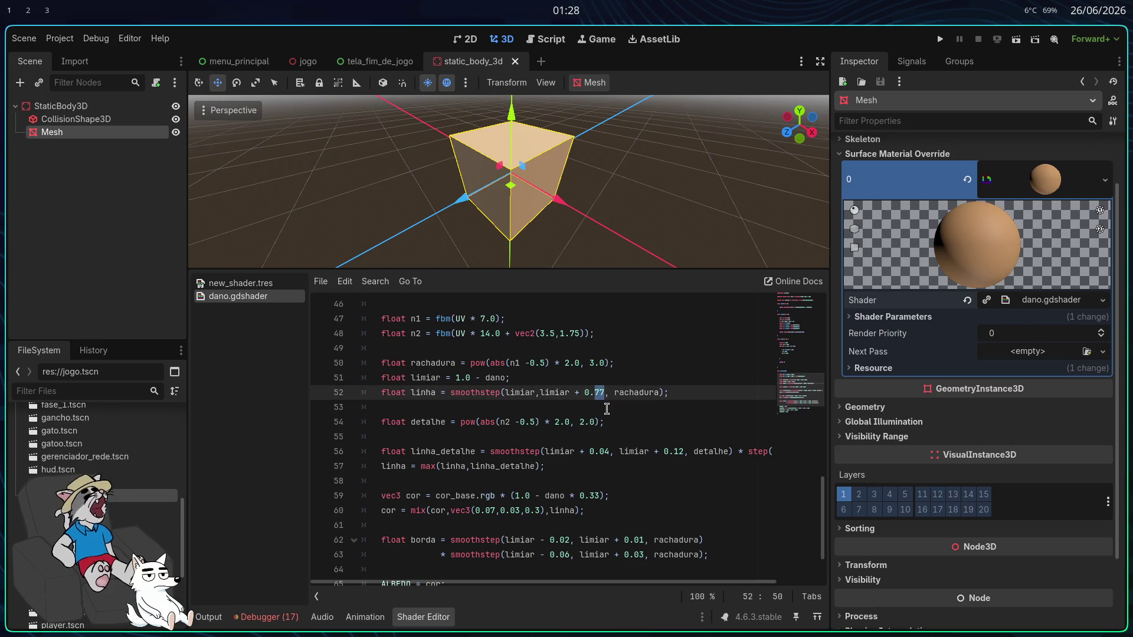
{"action": "scroll", "coordinate": [607, 471], "scroll_direction": "down", "scroll_amount": 1}
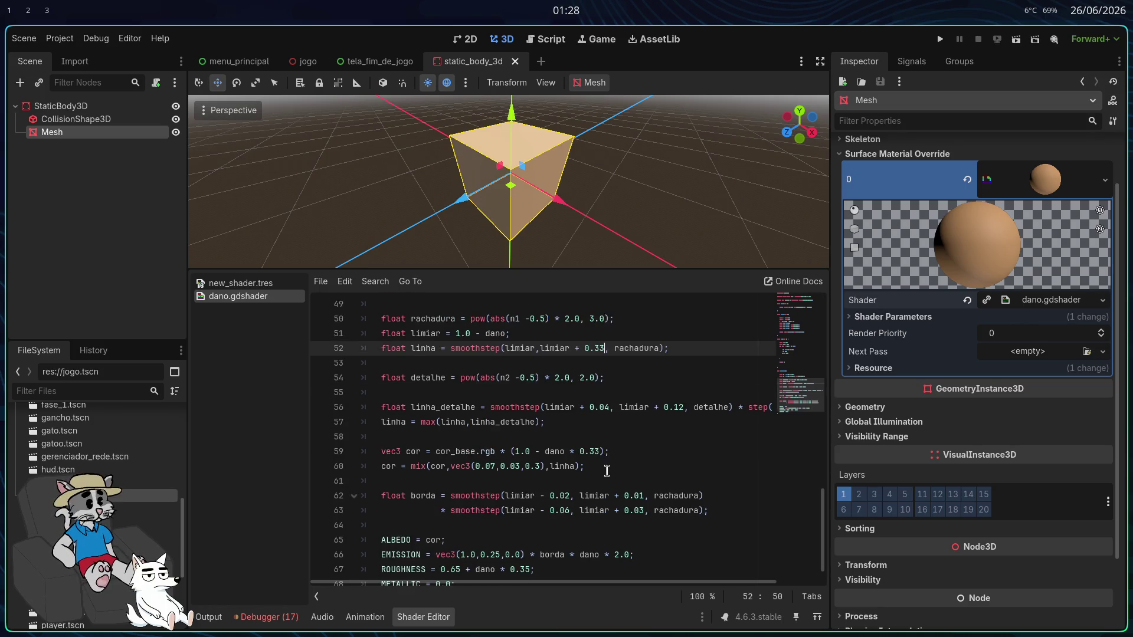
{"action": "scroll", "coordinate": [630, 466], "scroll_direction": "down", "scroll_amount": 1}
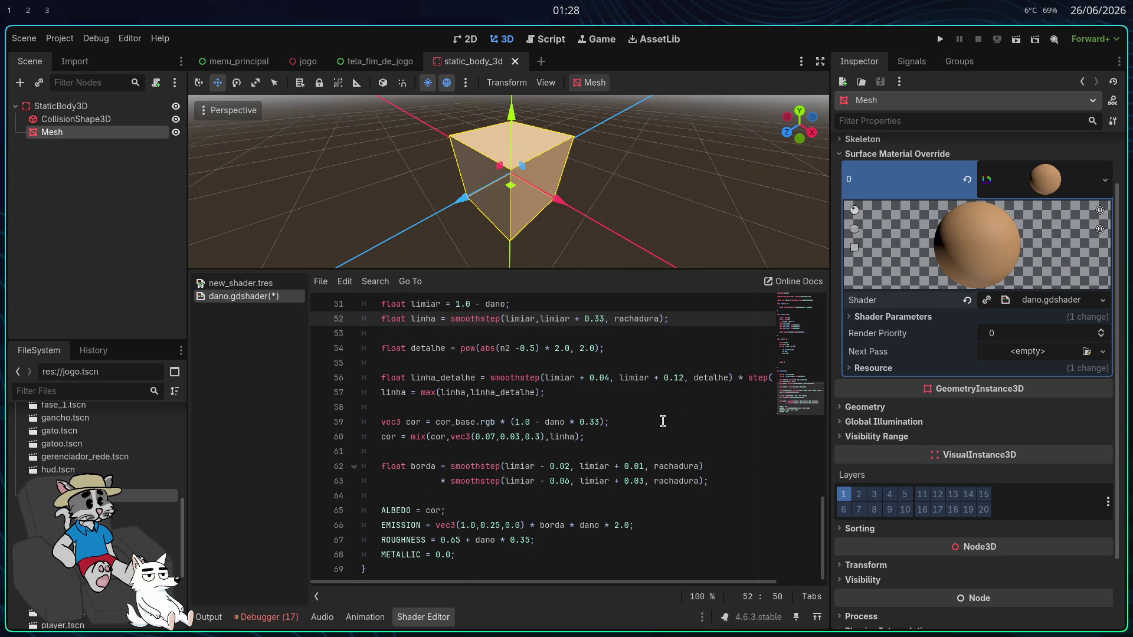
{"action": "left_click_drag", "start_coordinate": [605, 379], "coordinate": [609, 378]}
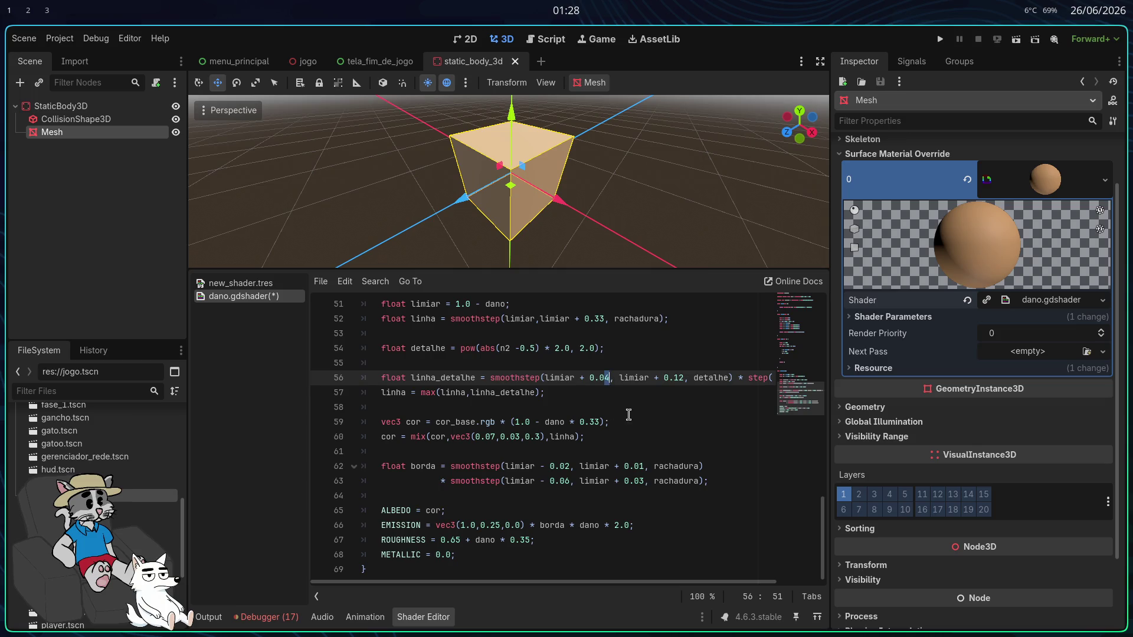
{"action": "left_click", "coordinate": [622, 401]}
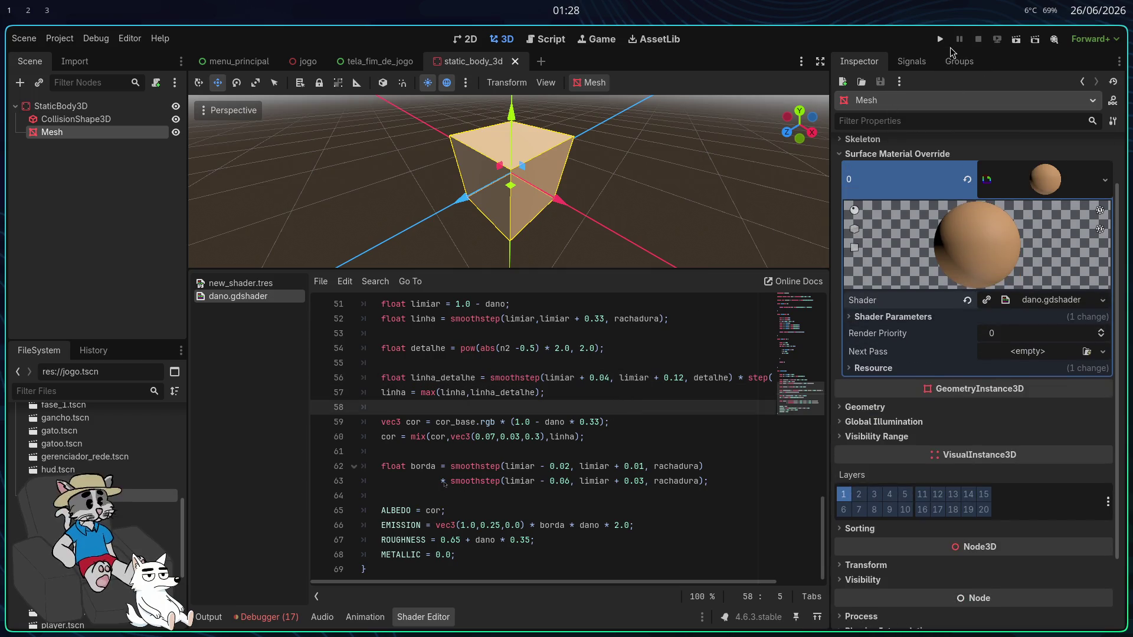
Step: Run the game, stop the test run, then relaunch it to test the shader
{"action": "left_click", "coordinate": [940, 39]}
{"action": "key", "text": "F8"}
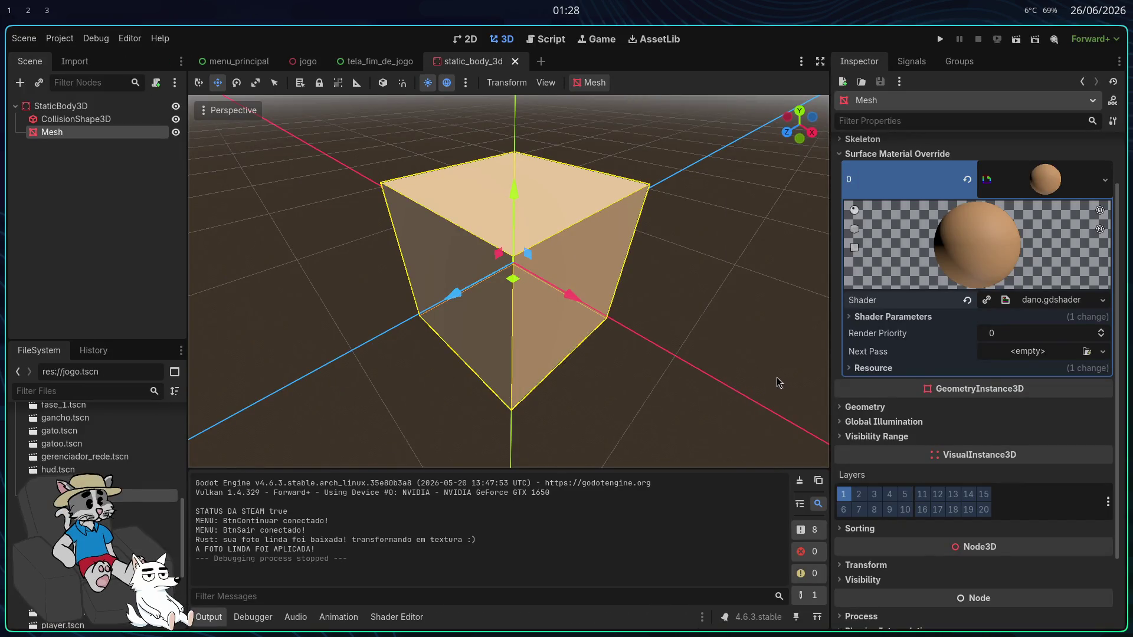
{"action": "scroll", "coordinate": [890, 447], "scroll_direction": "down", "scroll_amount": 3}
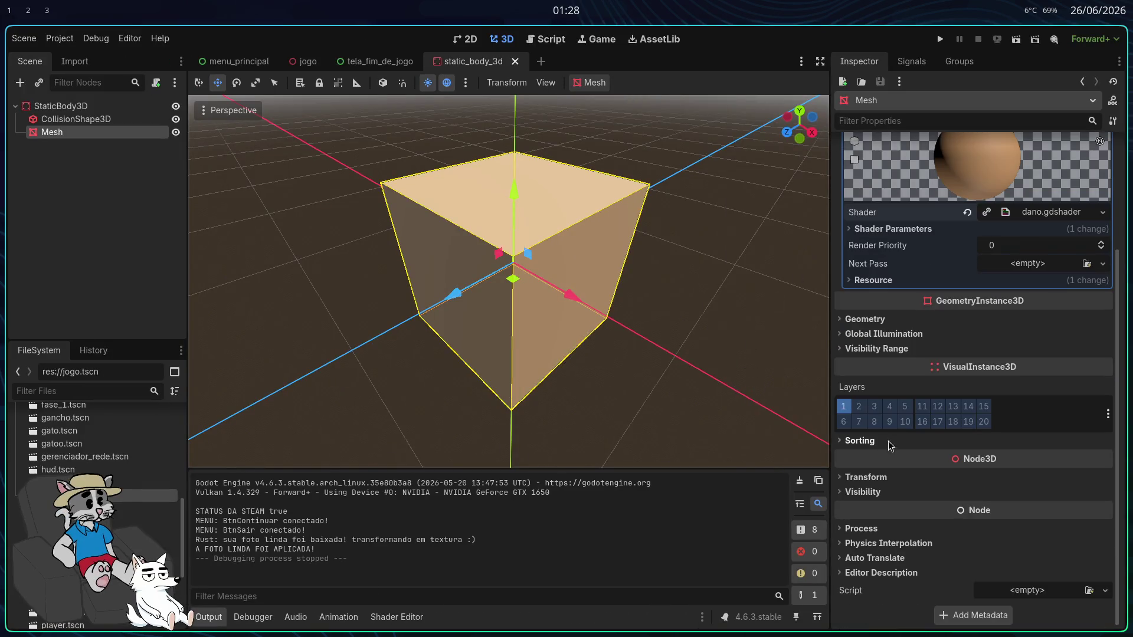
{"action": "left_click", "coordinate": [941, 40]}
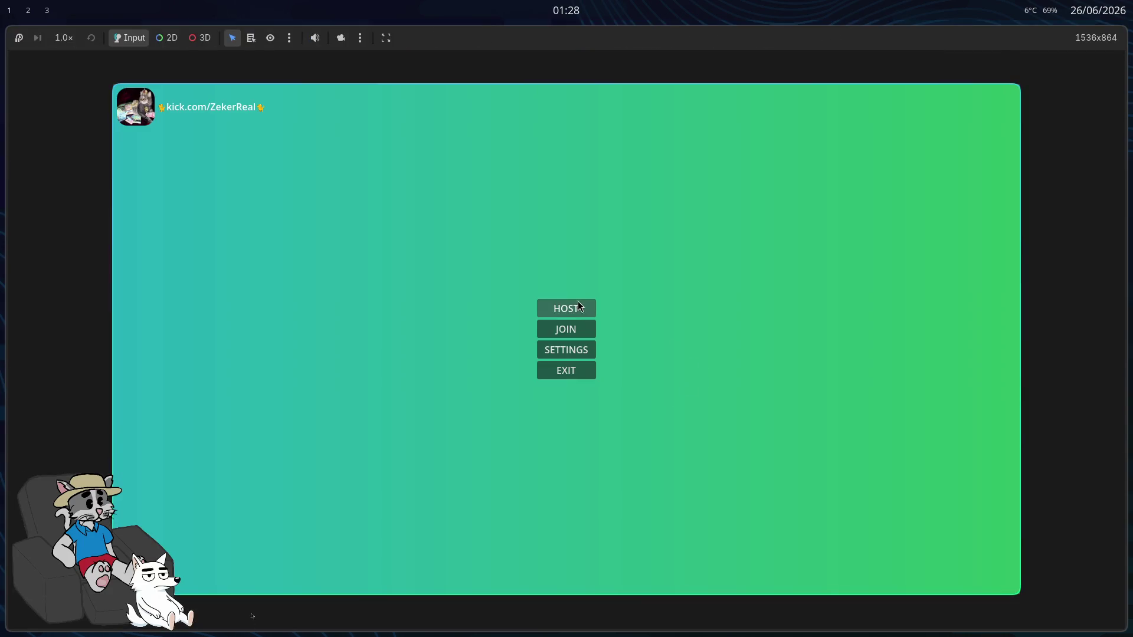
Step: Host and start a match to see the box's orange and purple noise patches, then stop with F8
{"action": "left_click", "coordinate": [579, 303]}
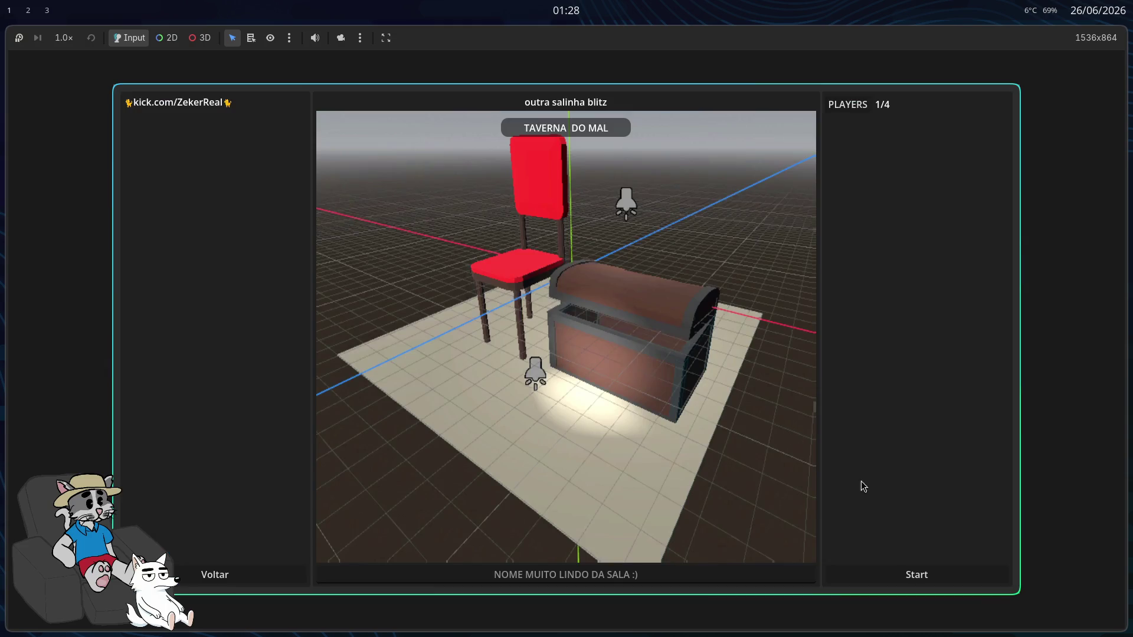
{"action": "left_click", "coordinate": [932, 581]}
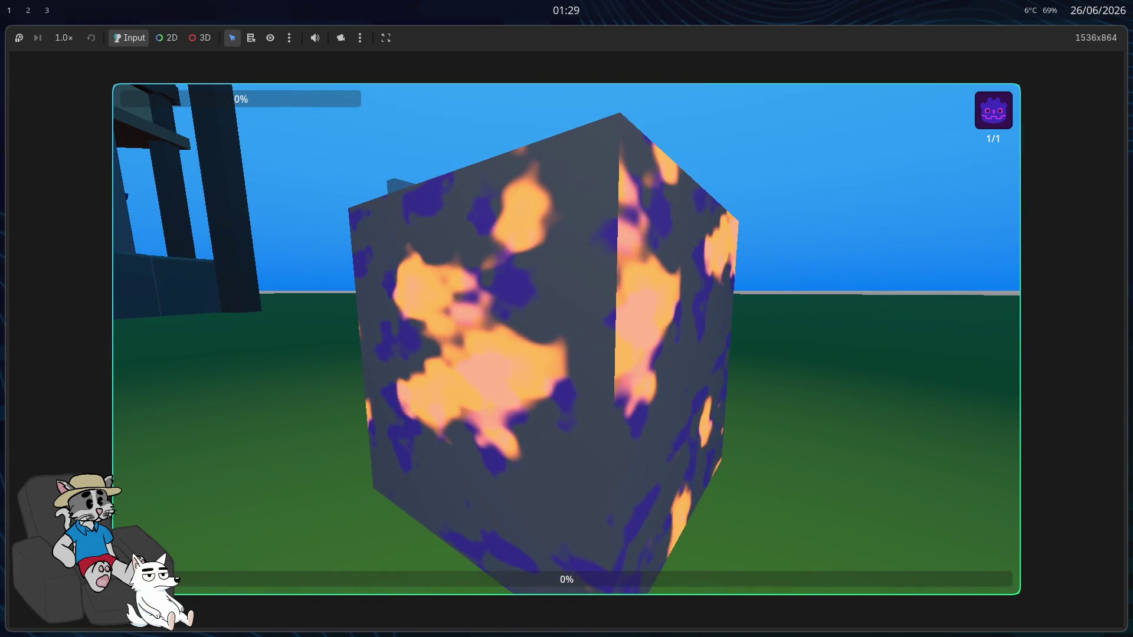
{"action": "key", "text": "F8"}
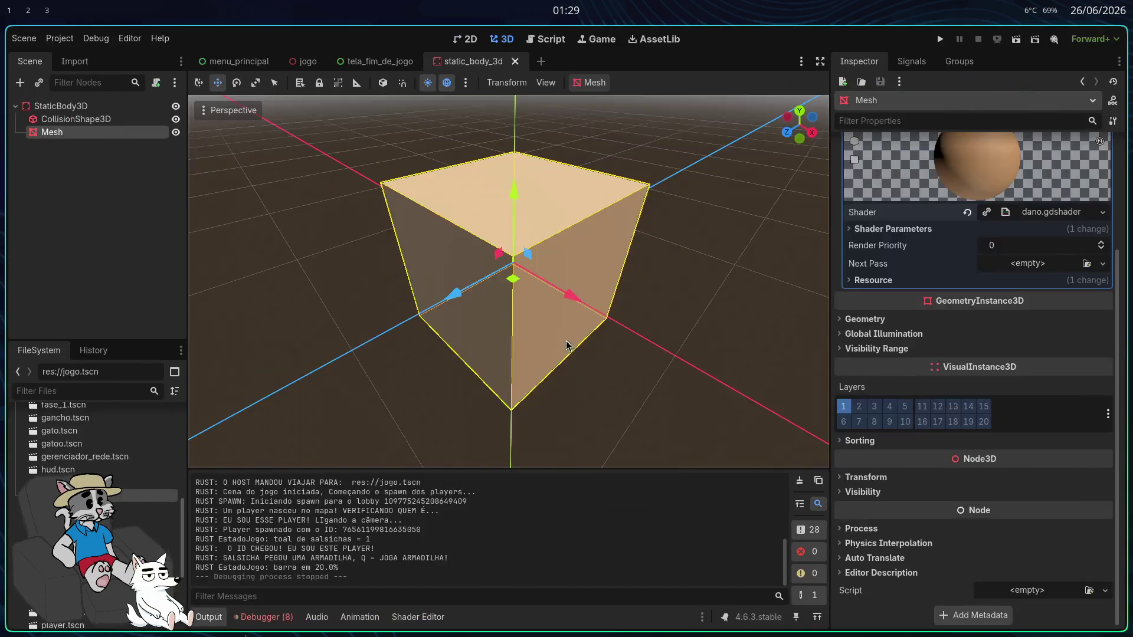
Step: Bring up the dano.gdshader code and scroll through it to find the cor_base default colour
{"action": "left_click", "coordinate": [394, 617]}
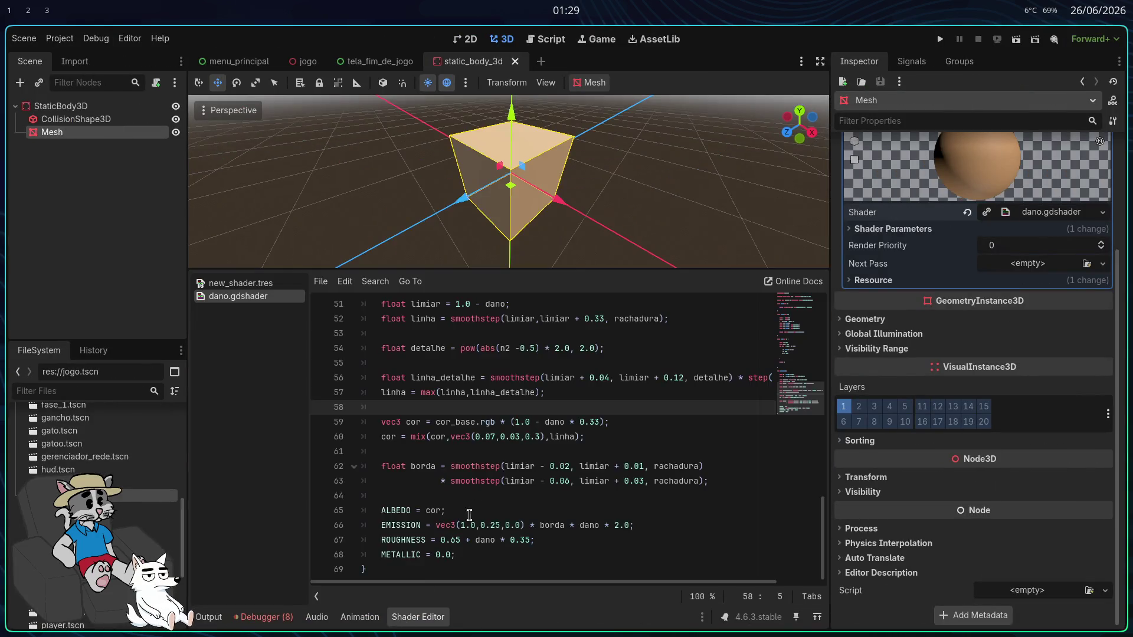
{"action": "scroll", "coordinate": [499, 475], "scroll_direction": "up", "scroll_amount": 15}
{"action": "scroll", "coordinate": [502, 480], "scroll_direction": "down", "scroll_amount": 3}
{"action": "scroll", "coordinate": [508, 486], "scroll_direction": "up", "scroll_amount": 3}
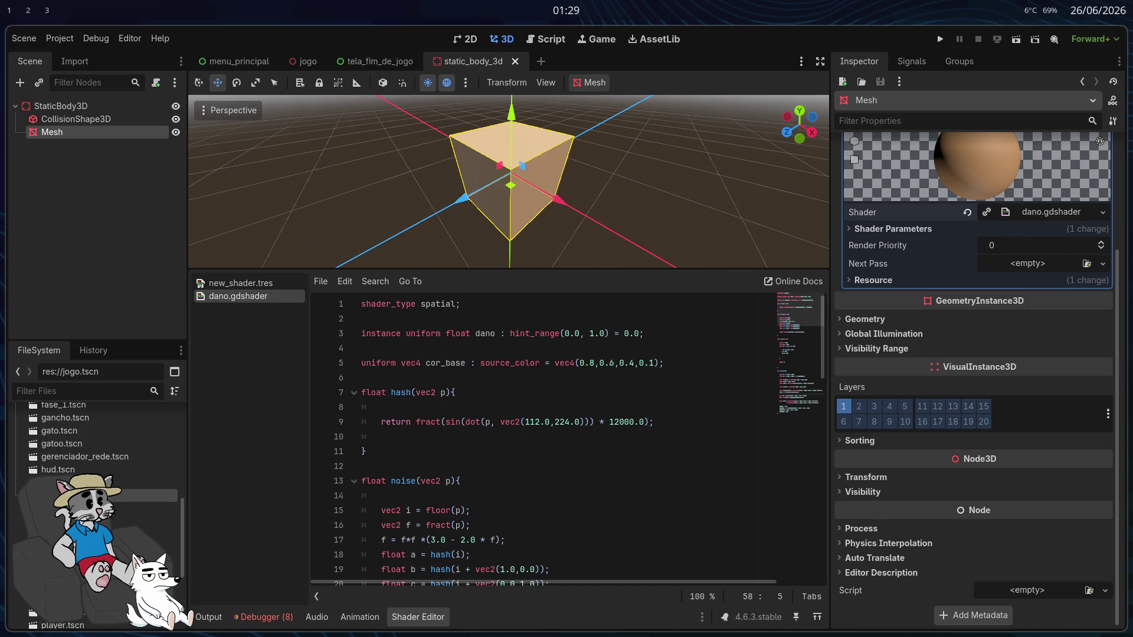
{"action": "scroll", "coordinate": [562, 429], "scroll_direction": "down", "scroll_amount": 2}
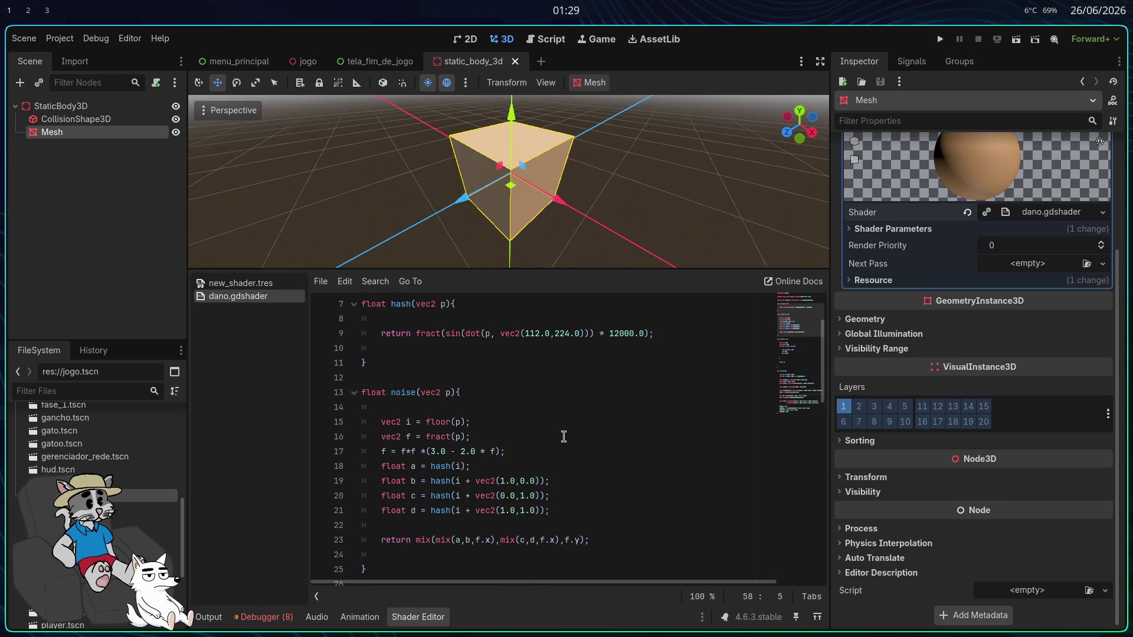
{"action": "scroll", "coordinate": [565, 444], "scroll_direction": "down", "scroll_amount": 2}
{"action": "scroll", "coordinate": [567, 443], "scroll_direction": "up", "scroll_amount": 3}
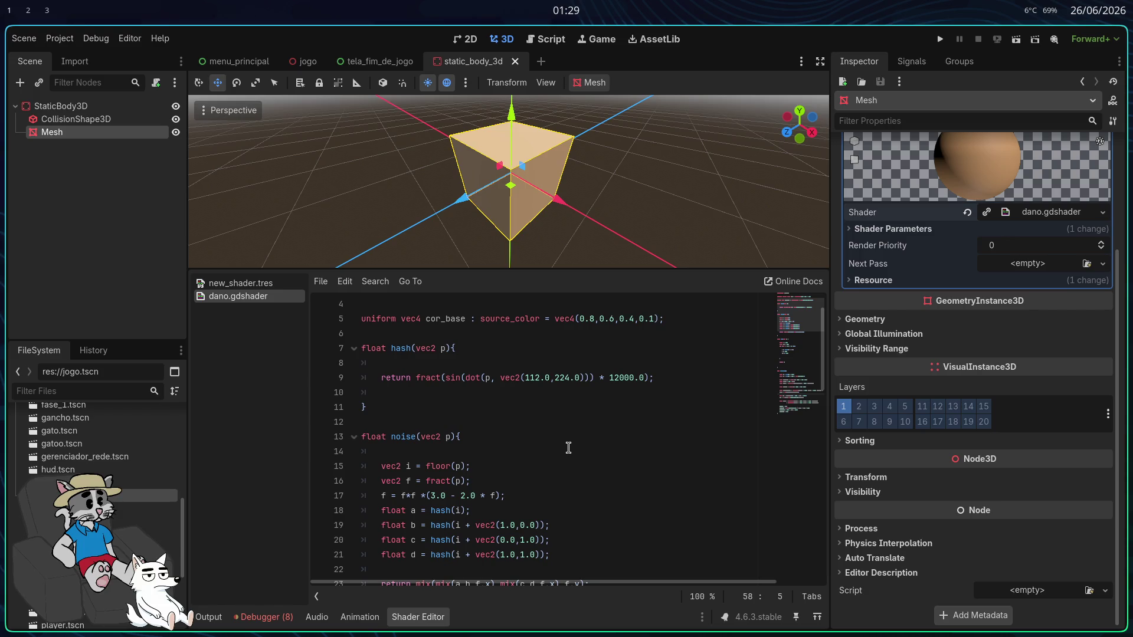
{"action": "scroll", "coordinate": [560, 450], "scroll_direction": "up", "scroll_amount": 2}
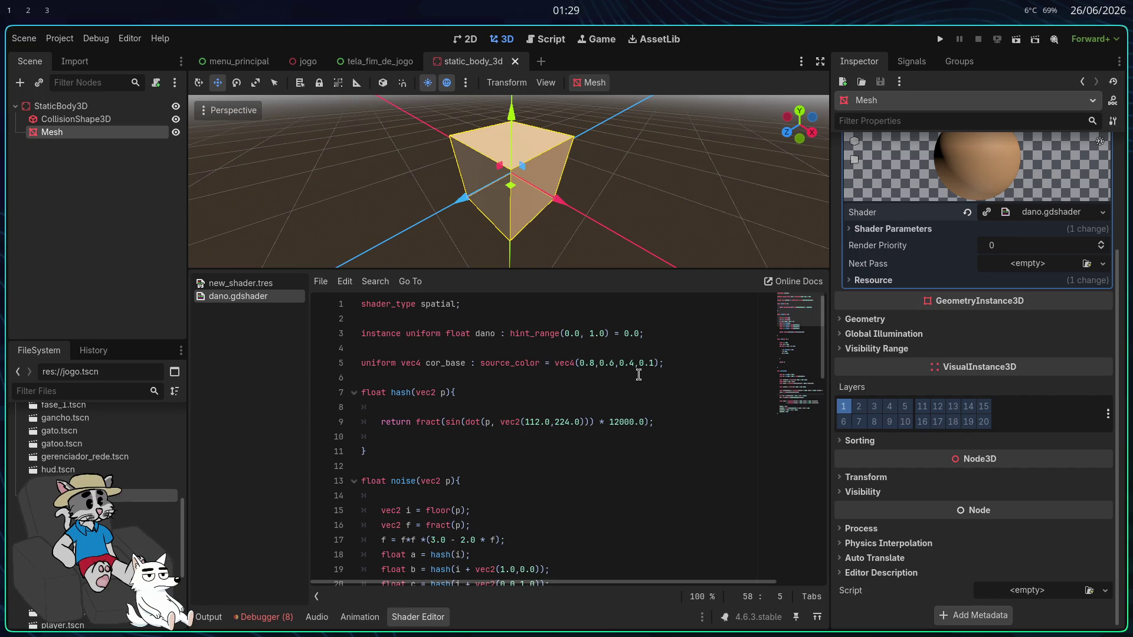
Step: Change cor_base's alpha on line 5 from 0.1 to 1.0 and run the game
{"action": "left_click_drag", "start_coordinate": [644, 364], "coordinate": [652, 364]}
{"action": "type", "text": "1.0"}
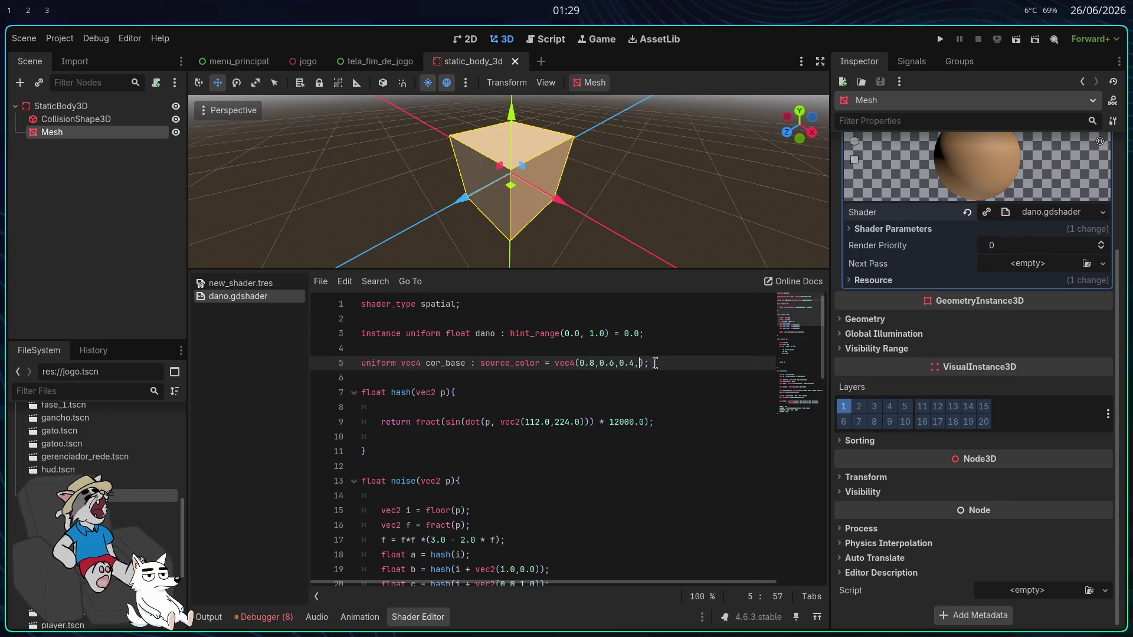
{"action": "left_click", "coordinate": [940, 38]}
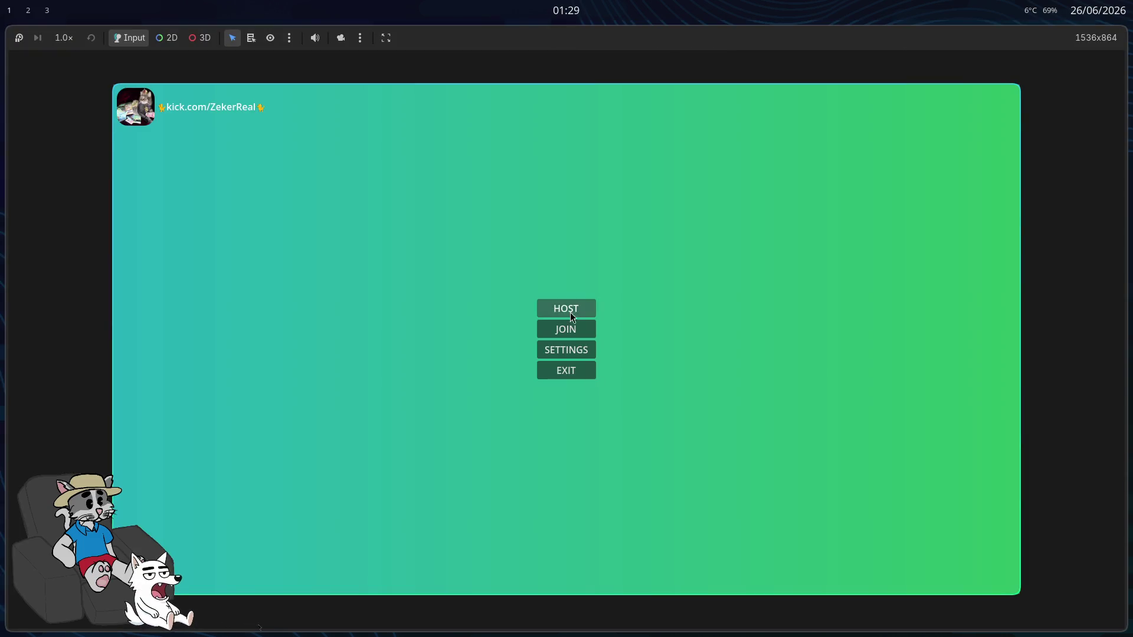
Step: Host and start a match to check the now opaque tan box, then stop the game
{"action": "left_click", "coordinate": [568, 308]}
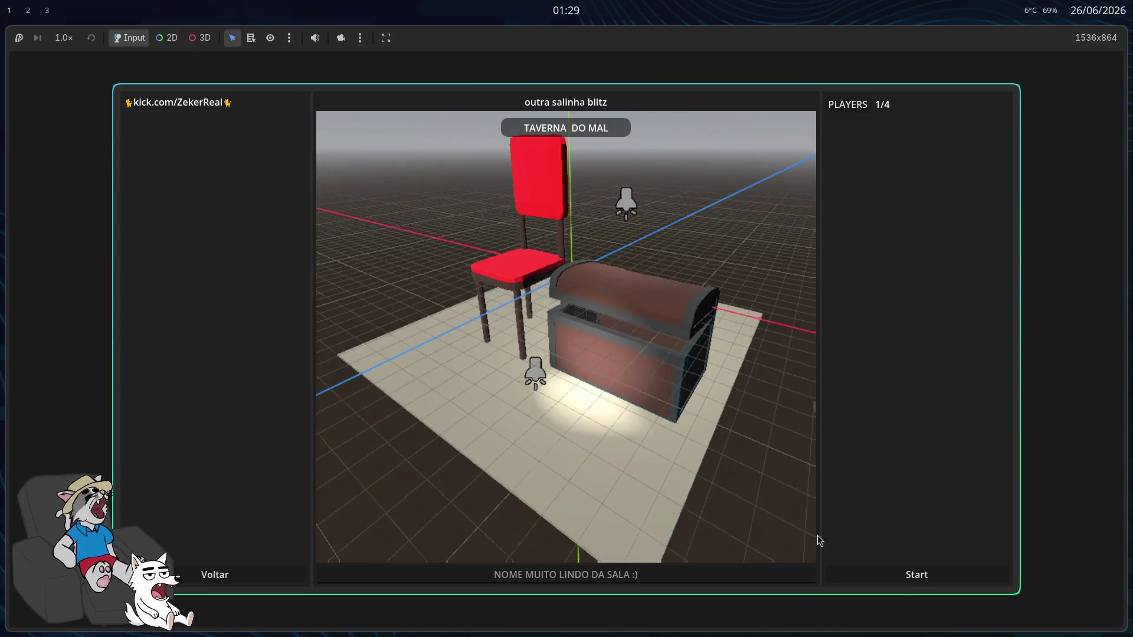
{"action": "left_click", "coordinate": [868, 575]}
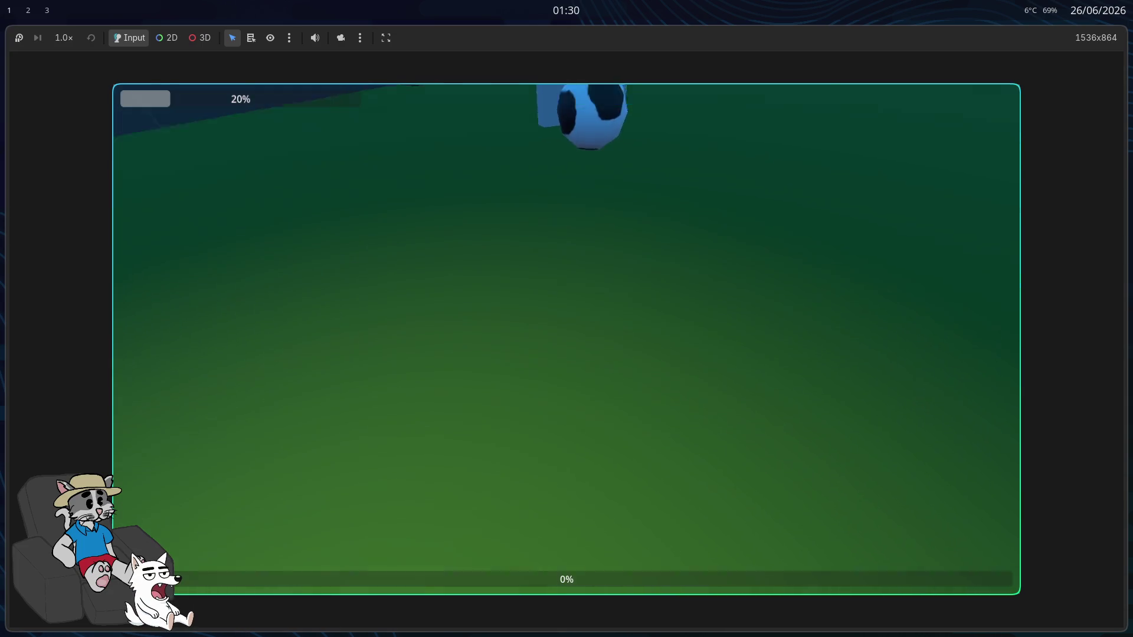
{"action": "key", "text": "F8"}
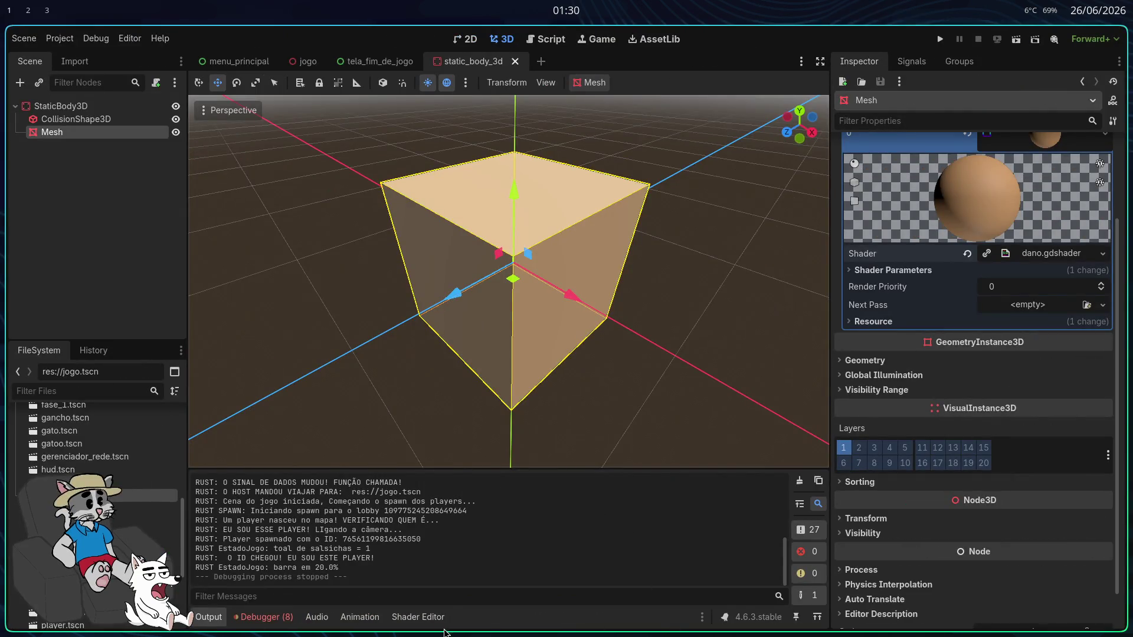
Step: In dano.gdshader, change the line 52 crack line offset from 0.33 to 0.04
{"action": "left_click", "coordinate": [440, 618]}
{"action": "scroll", "coordinate": [537, 451], "scroll_direction": "down", "scroll_amount": 9}
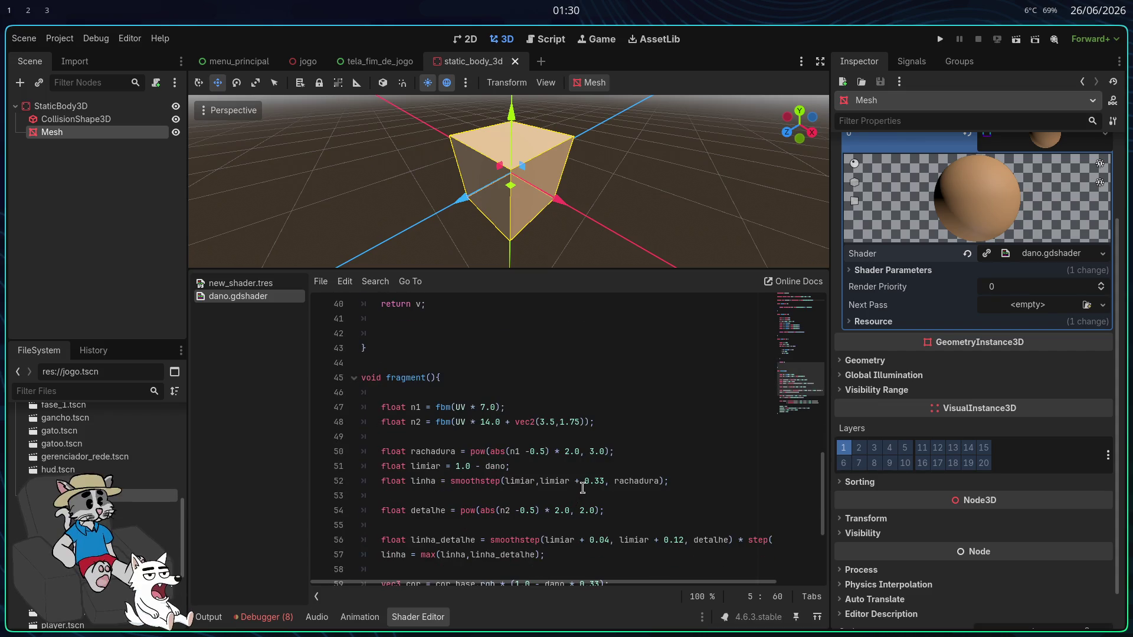
{"action": "left_click_drag", "start_coordinate": [595, 483], "coordinate": [608, 483]}
{"action": "type", "text": "04"}
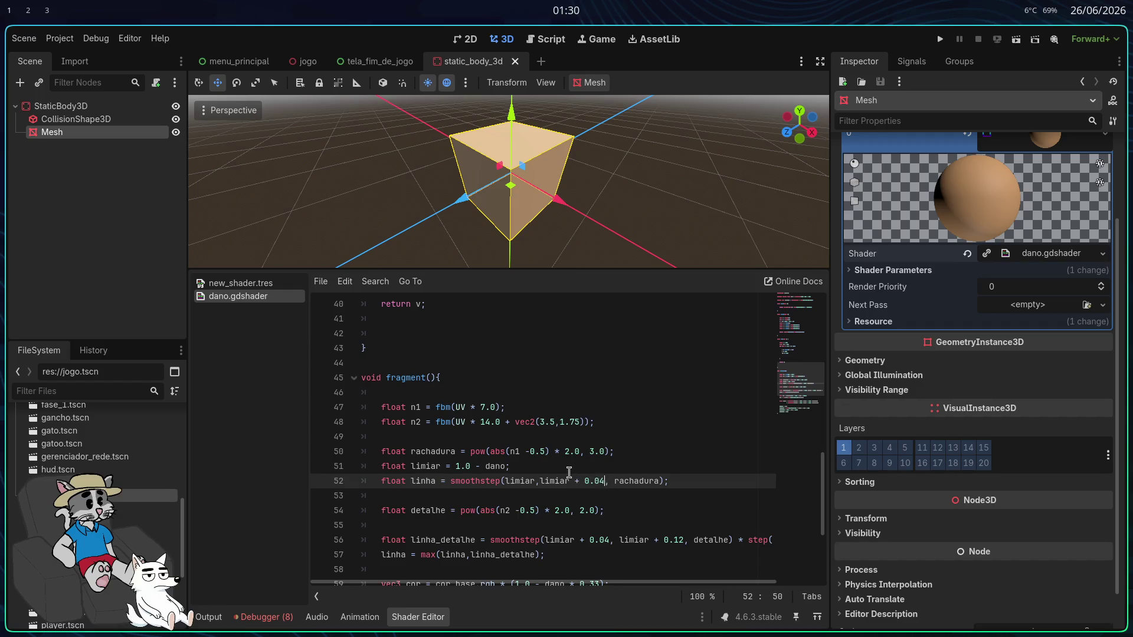
Step: Change the line 60 colour 0.03 to 0.04, giving vec3(0.07,0.04,0.3), save, and run the game
{"action": "scroll", "coordinate": [511, 537], "scroll_direction": "down", "scroll_amount": 4}
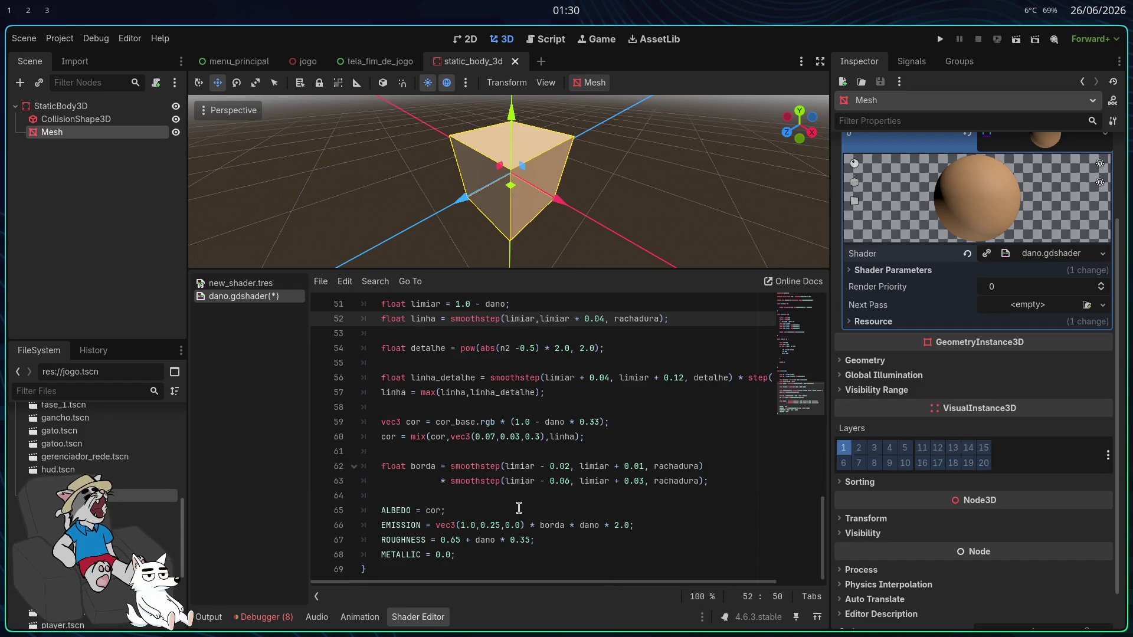
{"action": "left_click", "coordinate": [521, 437]}
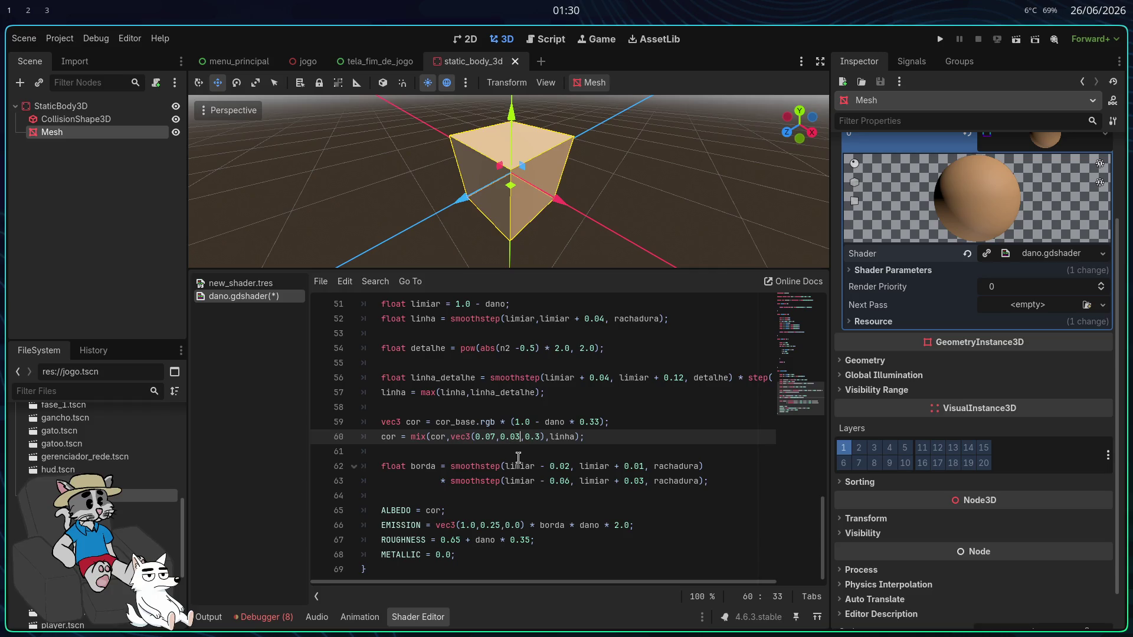
{"action": "key", "text": "BackSpace"}
{"action": "type", "text": "4"}
{"action": "left_click", "coordinate": [543, 453]}
{"action": "key", "text": "ctrl+s"}
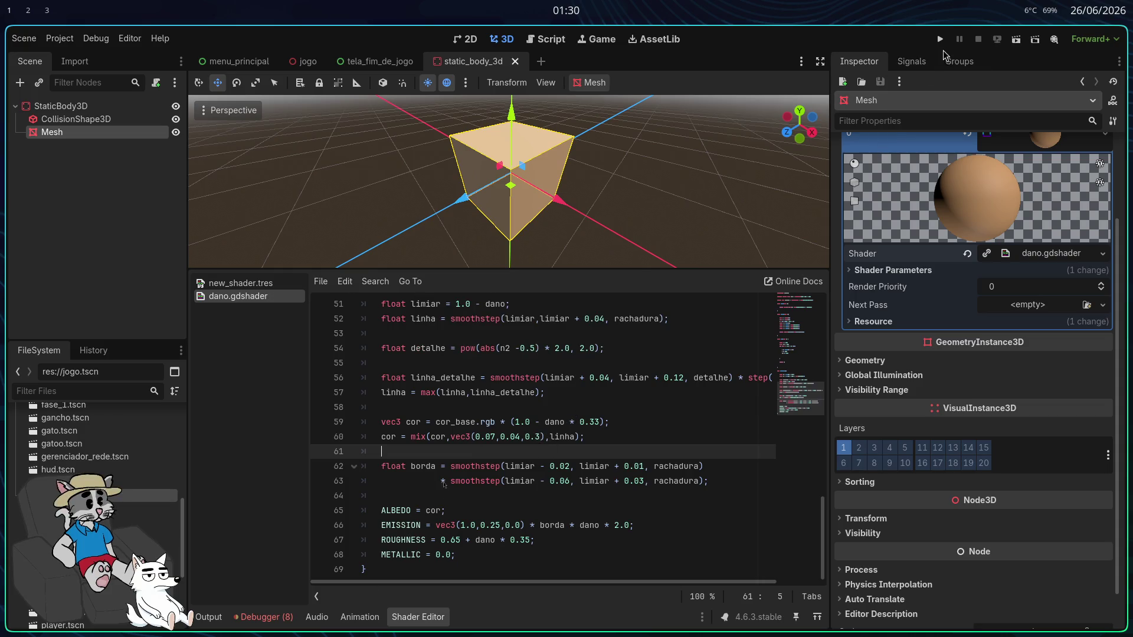
{"action": "left_click", "coordinate": [941, 41]}
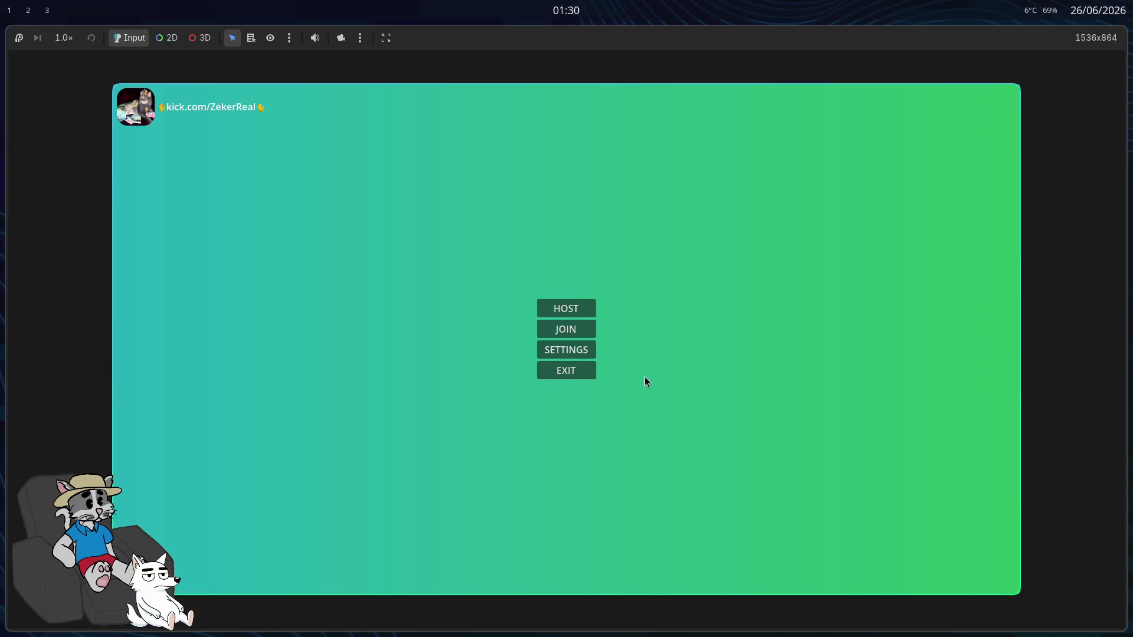
Step: Host and start a match, then walk across the wooden floor onto the open green ground
{"action": "left_click", "coordinate": [586, 317]}
{"action": "left_click", "coordinate": [916, 569]}
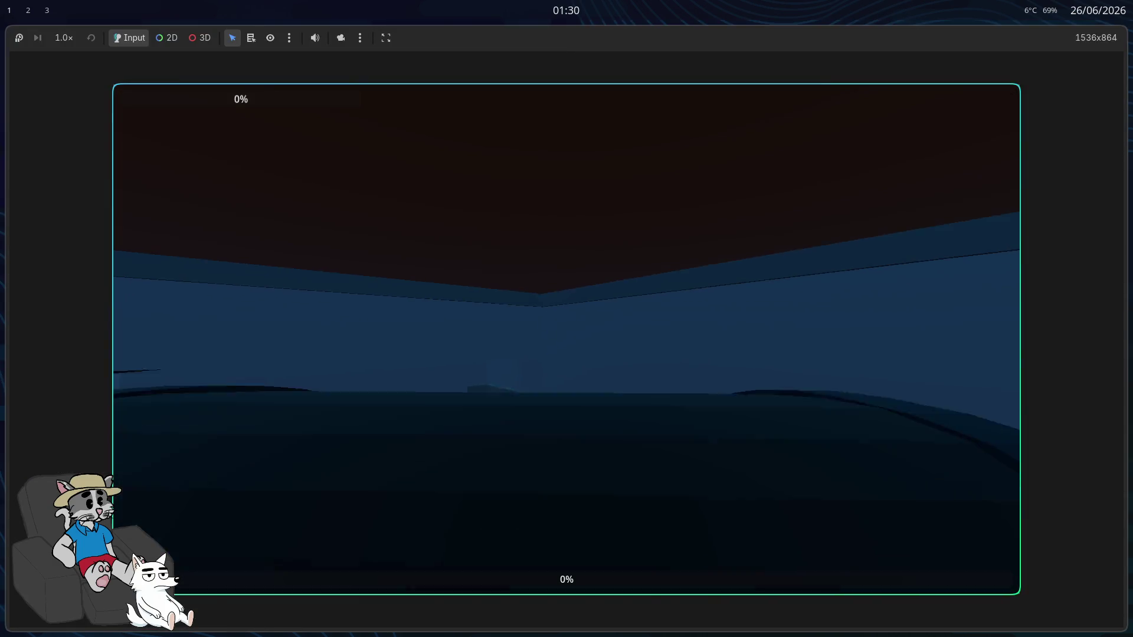
{"action": "key", "text": "w"}
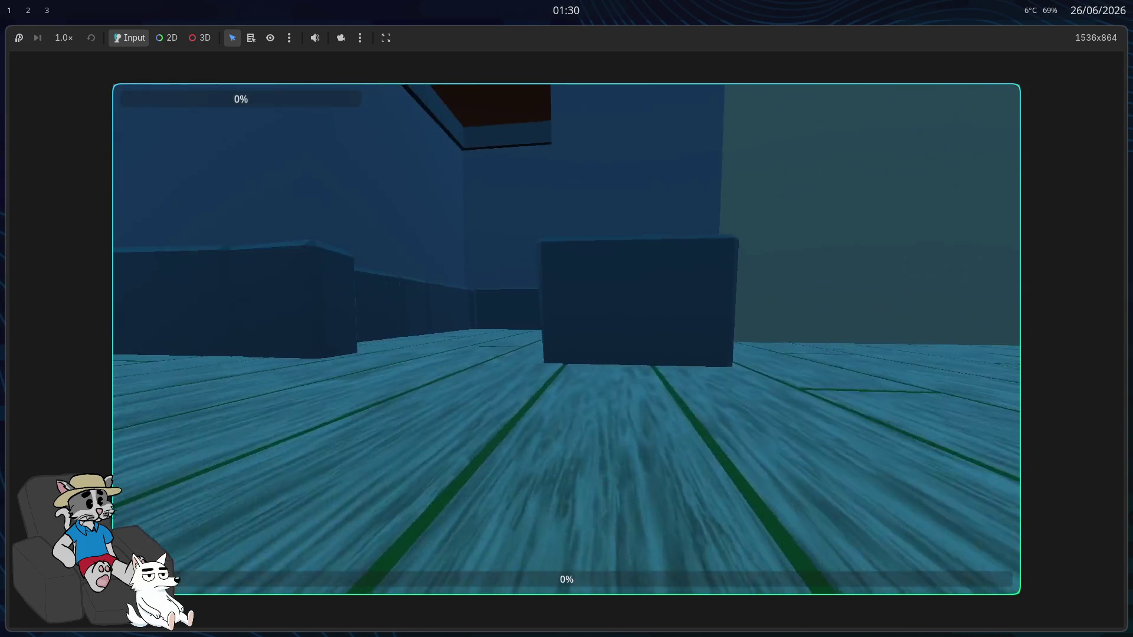
{"action": "key", "text": "w"}
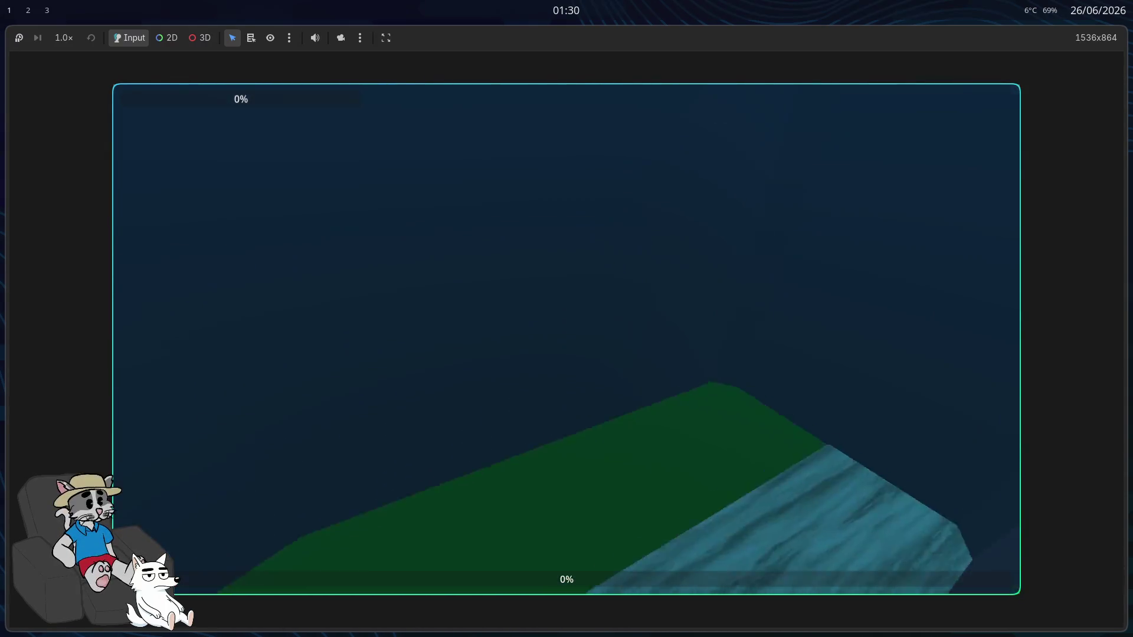
Step: Walk past the blue block up close to the dark cube to inspect it, then stop the game
{"action": "key", "text": "w"}
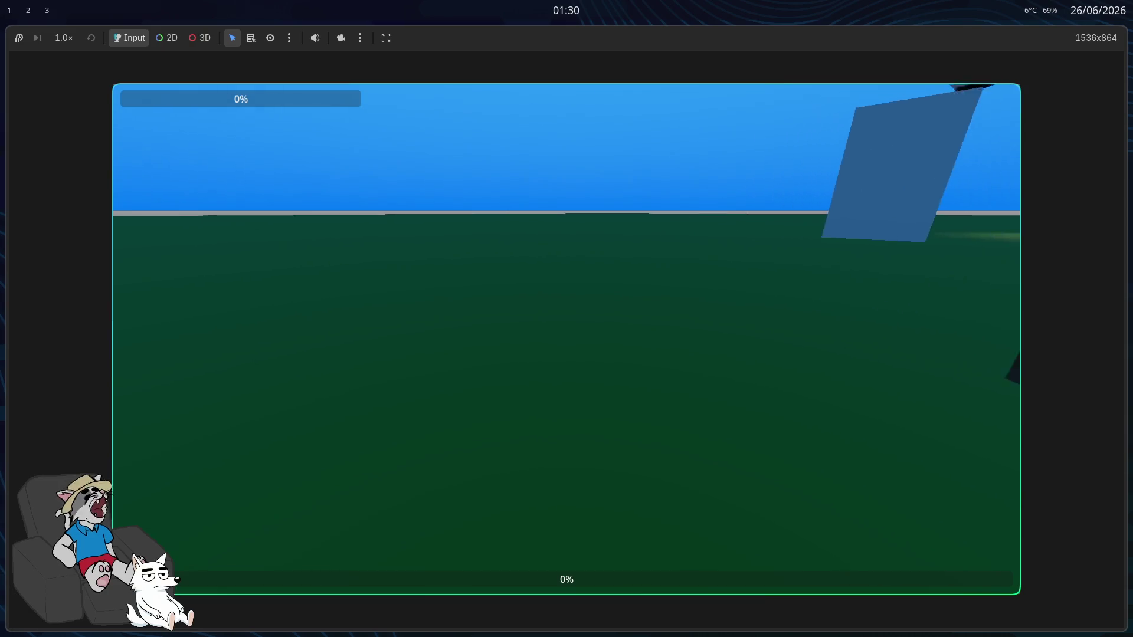
{"action": "key", "text": "w"}
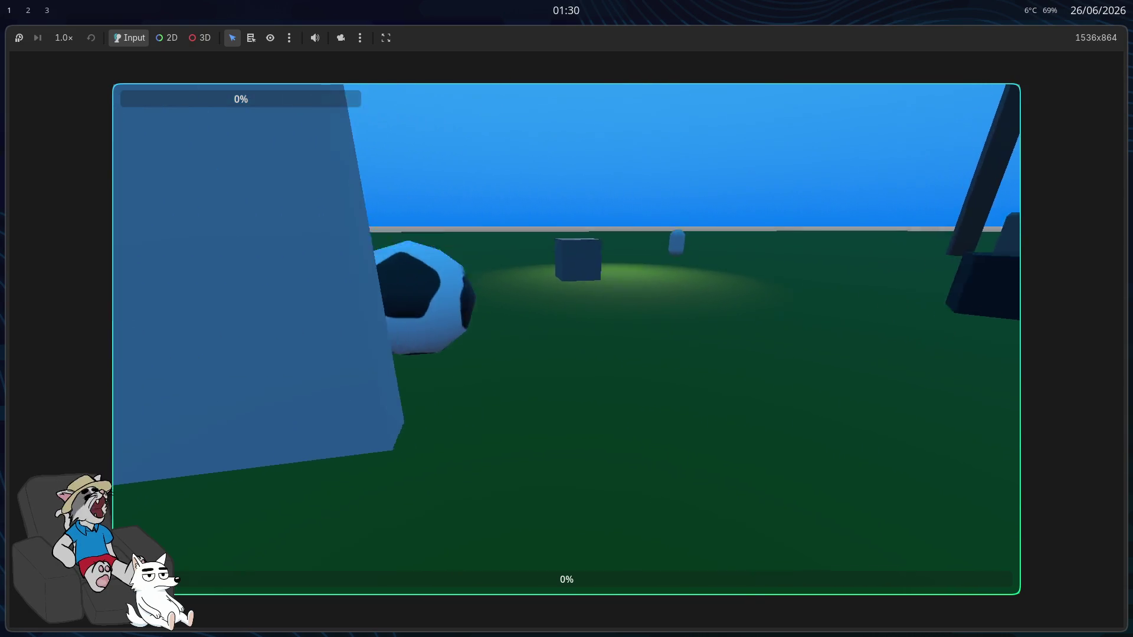
{"action": "key", "text": "w"}
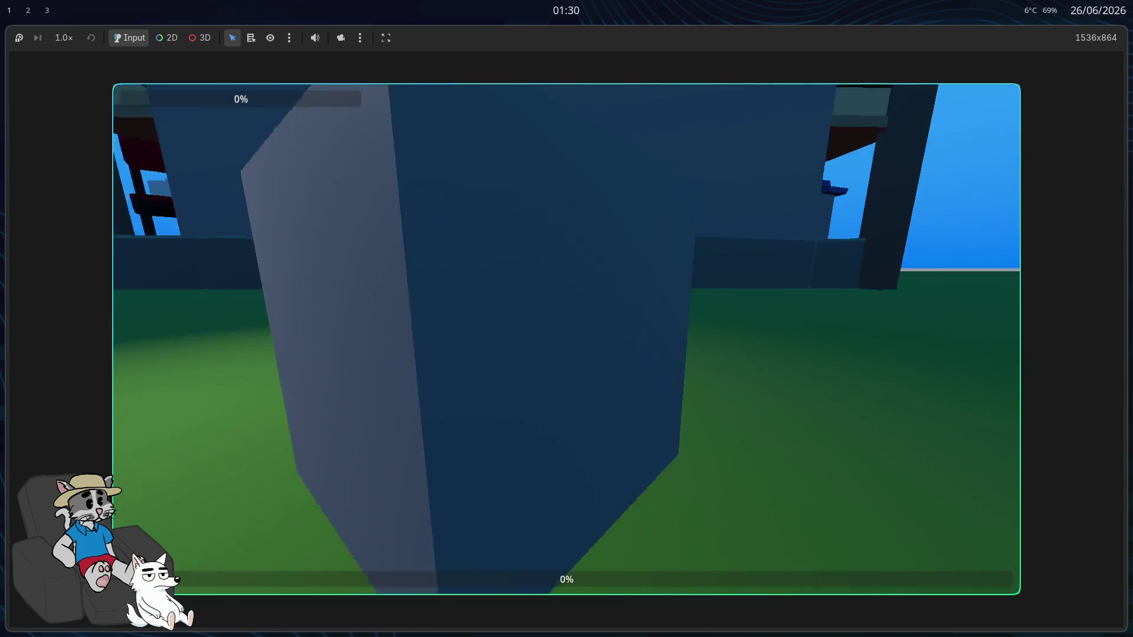
{"action": "key", "text": "d"}
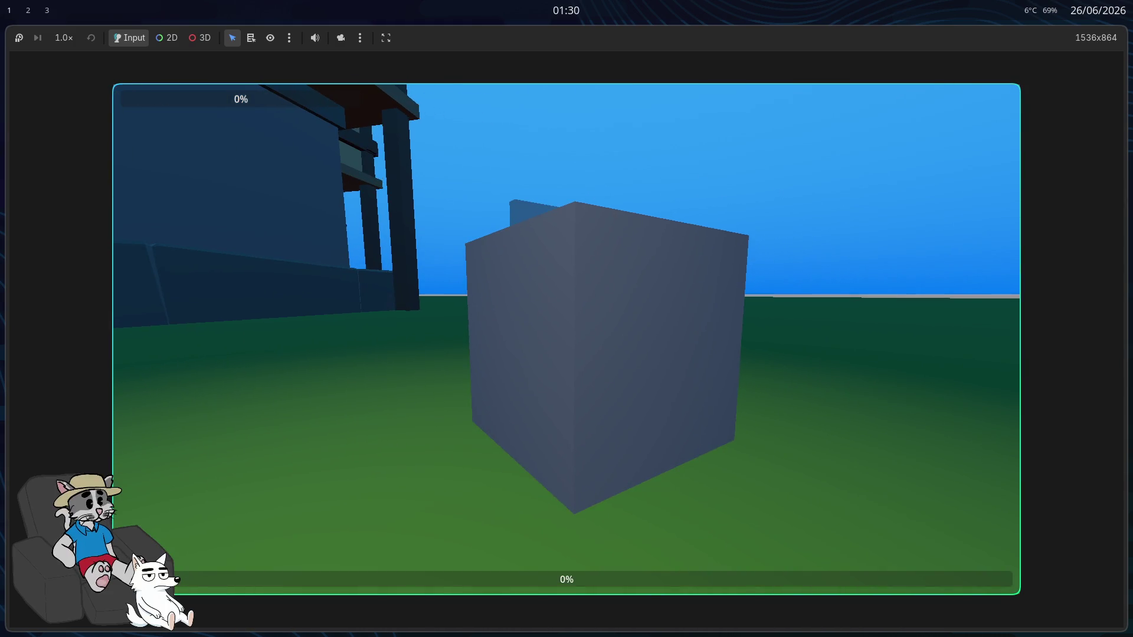
{"action": "key", "text": "w"}
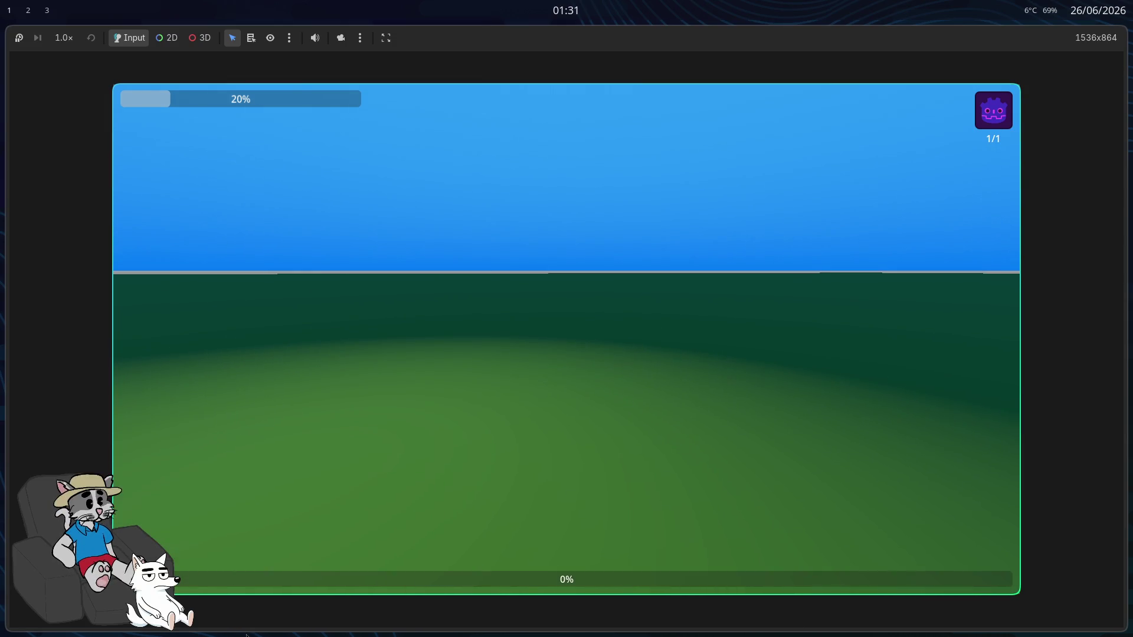
{"action": "key", "text": "F8"}
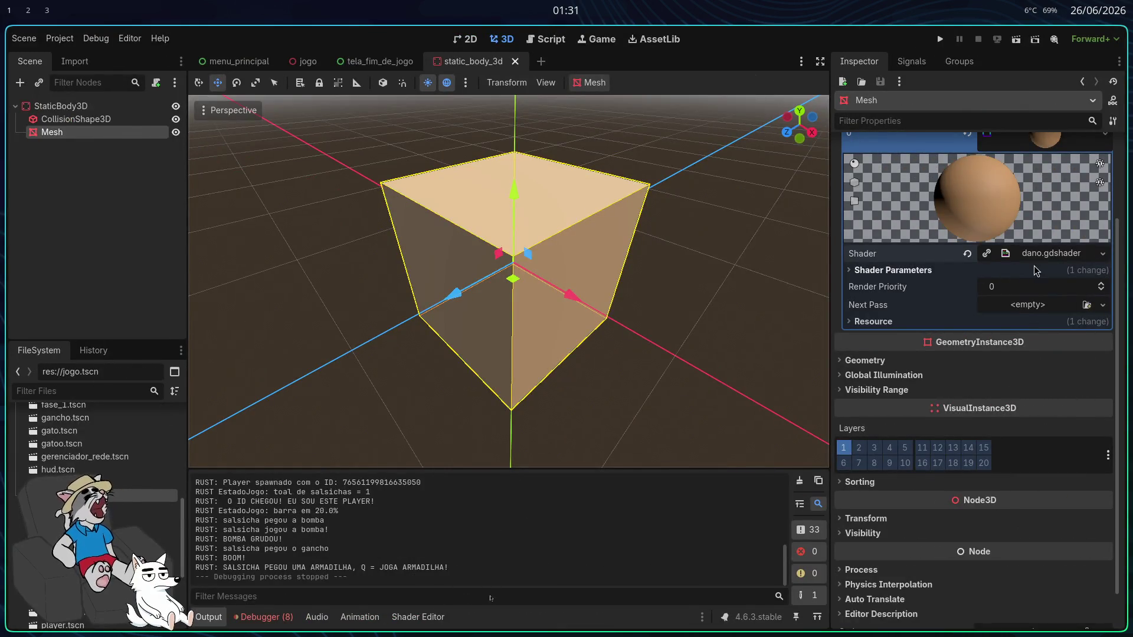
Step: Scroll to line 9 of dano.gdshader and change the hash vec2 constant 112.0 to 122.0
{"action": "left_click", "coordinate": [1051, 253]}
{"action": "scroll", "coordinate": [540, 465], "scroll_direction": "up", "scroll_amount": 3}
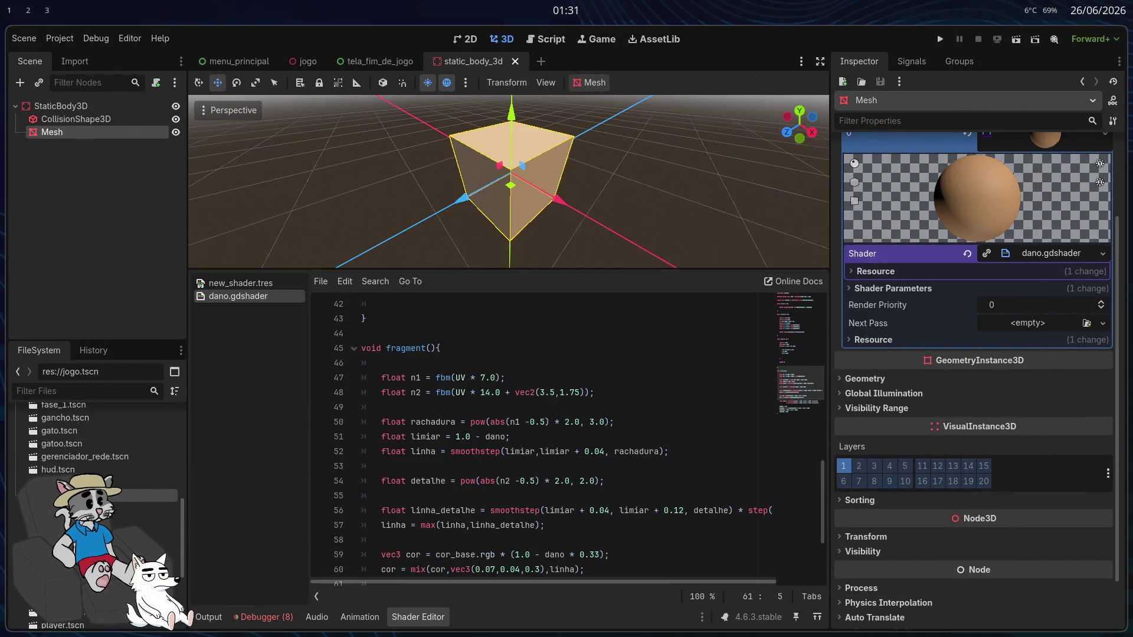
{"action": "scroll", "coordinate": [620, 489], "scroll_direction": "up", "scroll_amount": 12}
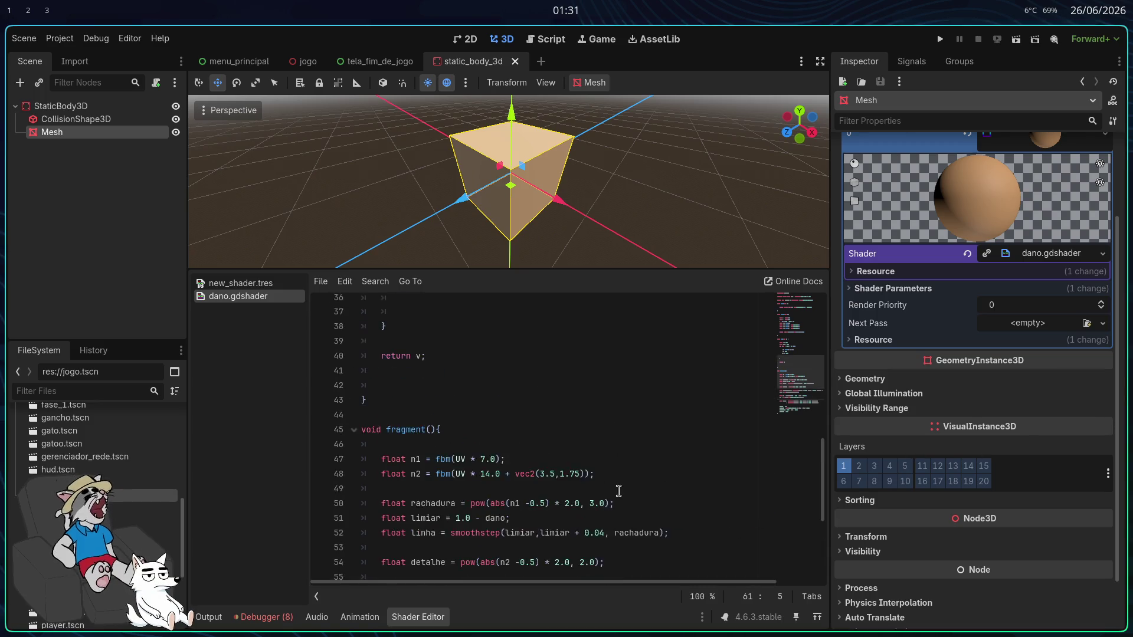
{"action": "scroll", "coordinate": [621, 489], "scroll_direction": "up", "scroll_amount": 2}
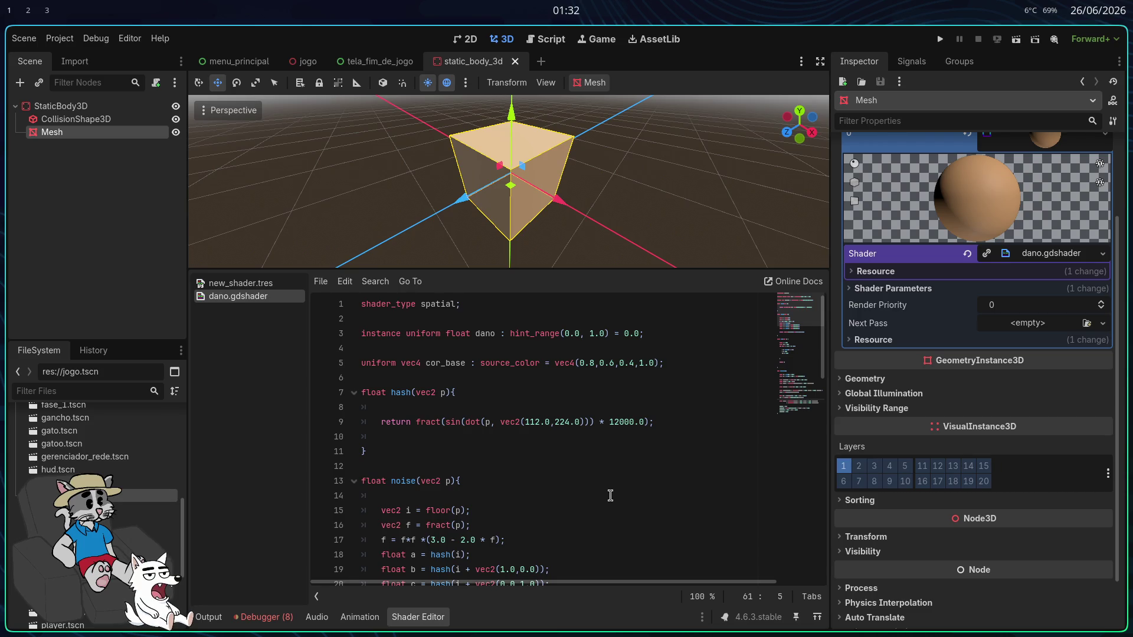
{"action": "left_click", "coordinate": [538, 432]}
{"action": "type", "text": "2"}
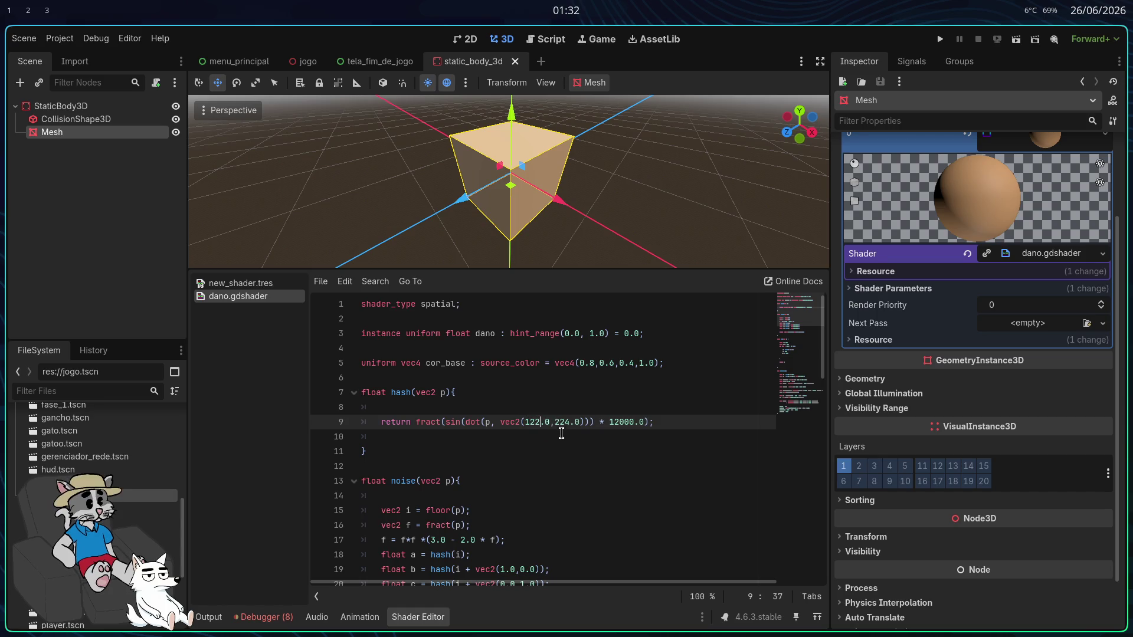
{"action": "double_click", "coordinate": [566, 421]}
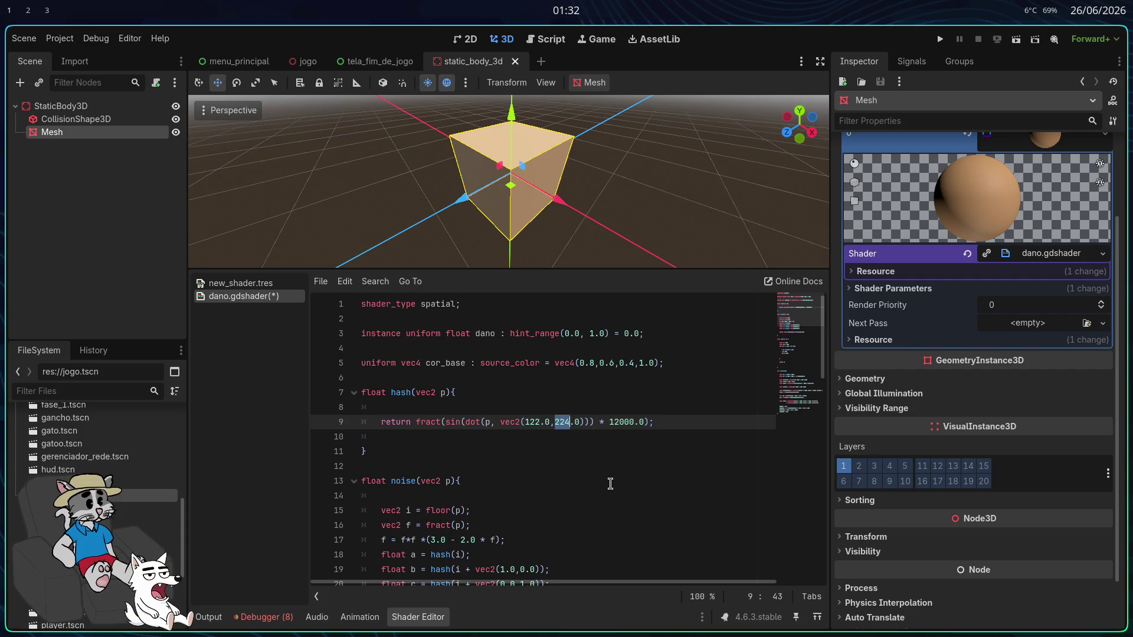
Step: Change the hash vector to vec2(122.0,325.0) and the multiplier from 12000.0 to 43225.5481
{"action": "type", "text": "325"}
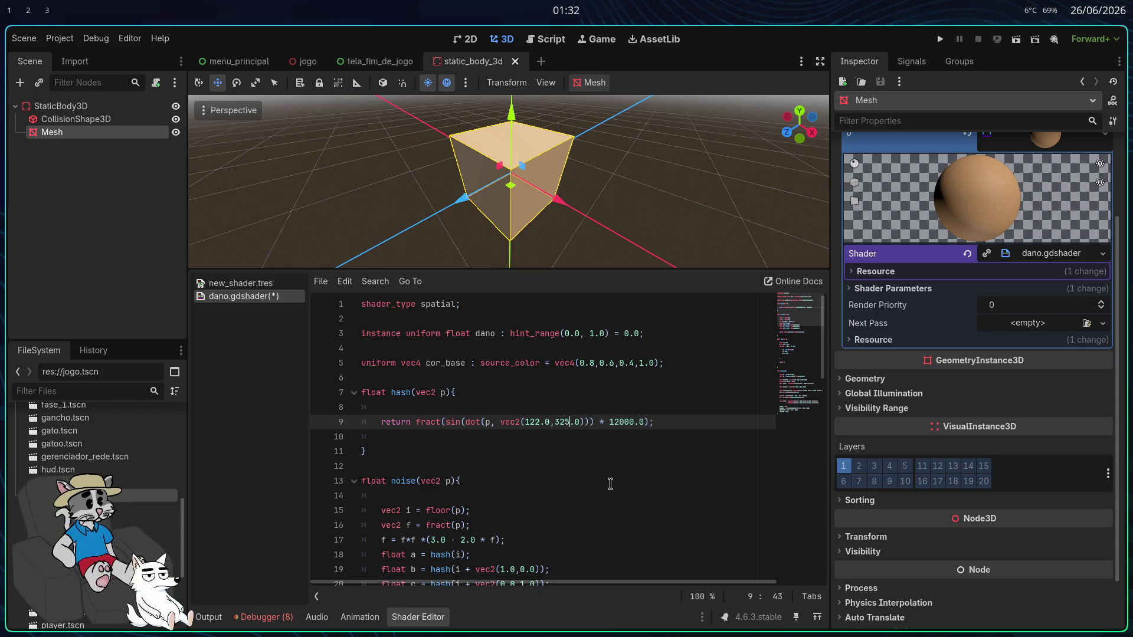
{"action": "left_click_drag", "start_coordinate": [610, 423], "coordinate": [641, 423]}
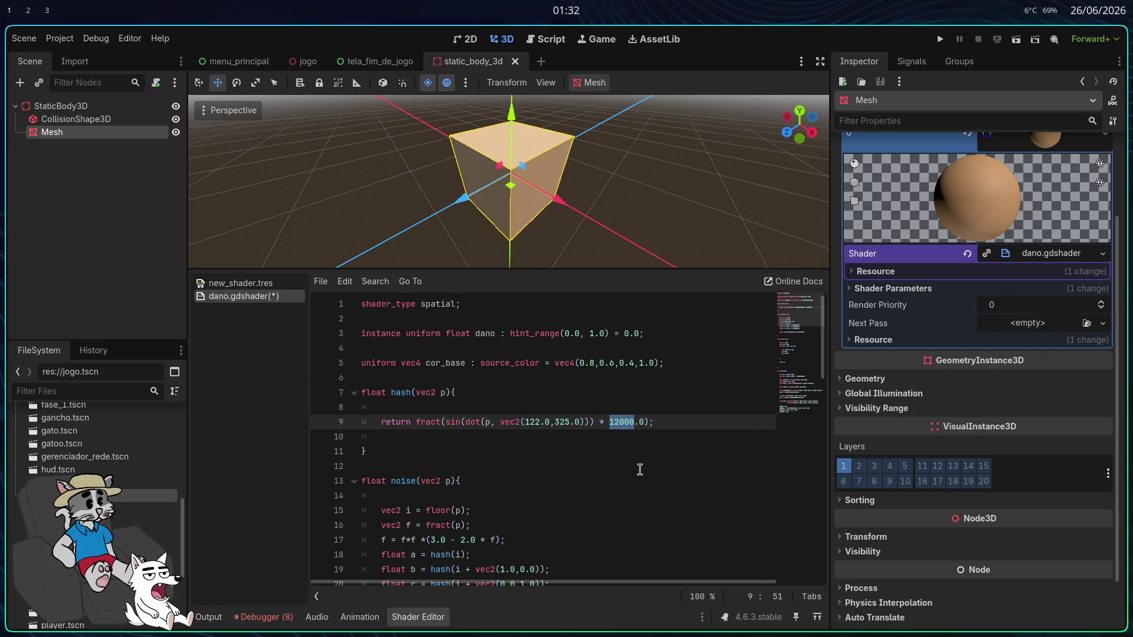
{"action": "type", "text": "43225"}
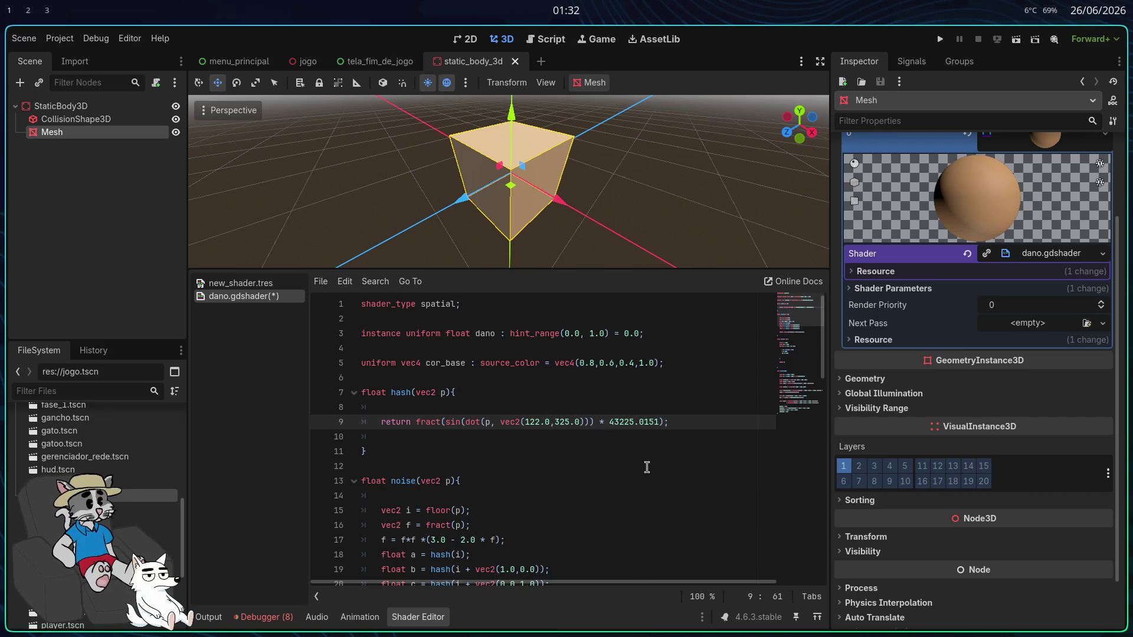
Step: Look over the rest of the shader code and save dano.gdshader
{"action": "scroll", "coordinate": [639, 423], "scroll_direction": "down", "scroll_amount": 1}
{"action": "left_click", "coordinate": [637, 414]}
{"action": "scroll", "coordinate": [633, 413], "scroll_direction": "down", "scroll_amount": 1}
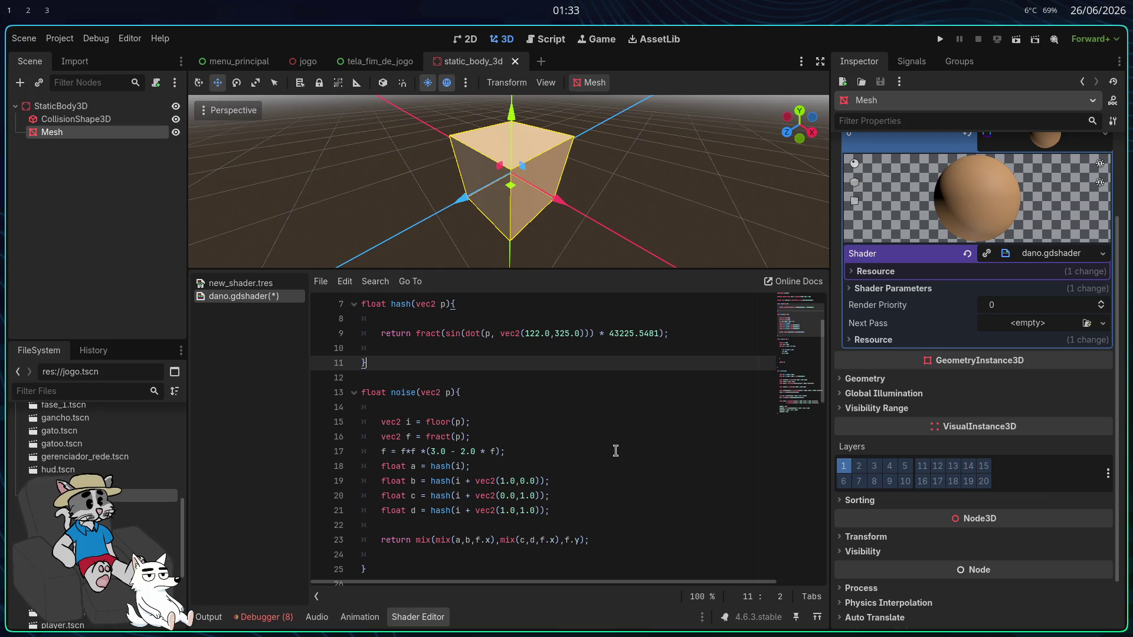
{"action": "scroll", "coordinate": [615, 451], "scroll_direction": "down", "scroll_amount": 1}
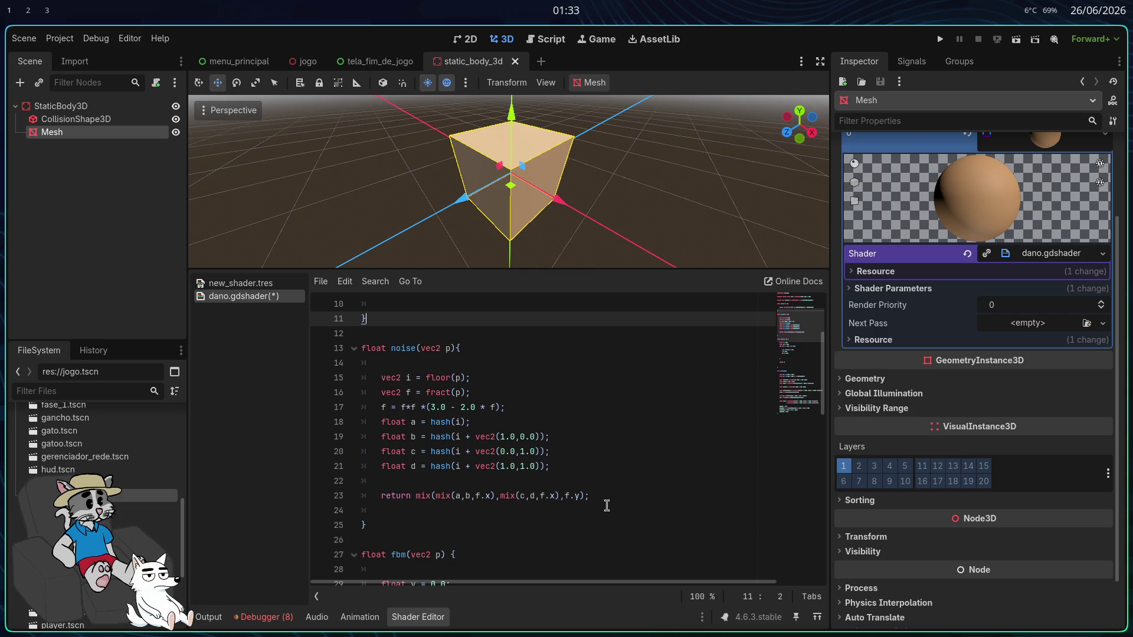
{"action": "scroll", "coordinate": [607, 506], "scroll_direction": "down", "scroll_amount": 1}
{"action": "scroll", "coordinate": [606, 506], "scroll_direction": "down", "scroll_amount": 2}
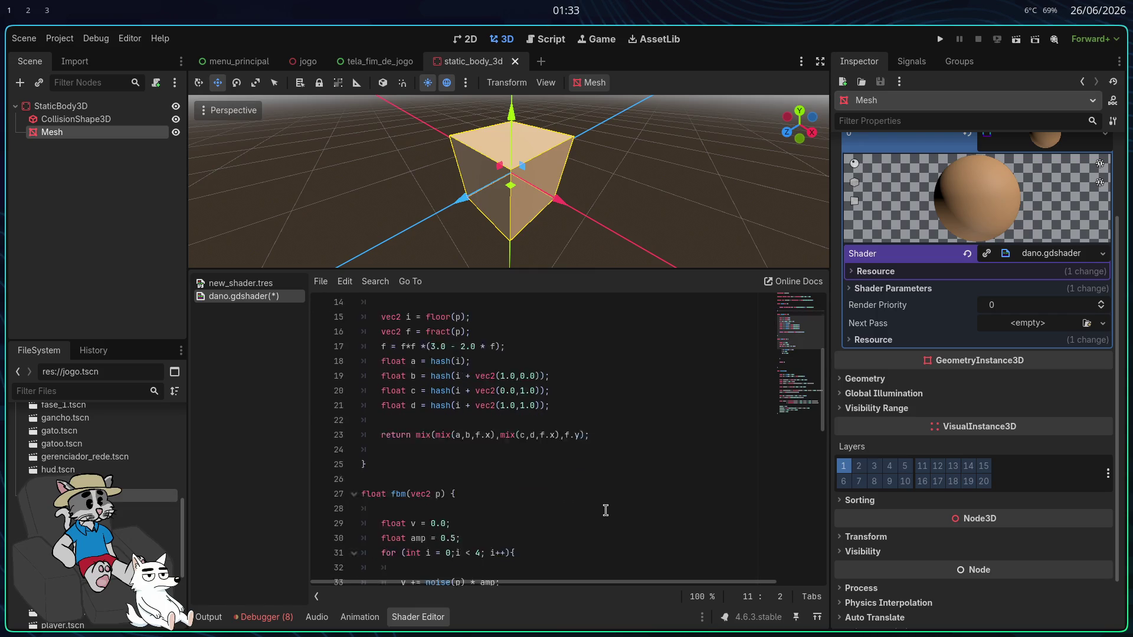
{"action": "left_click", "coordinate": [597, 481]}
{"action": "key", "text": "ctrl+s"}
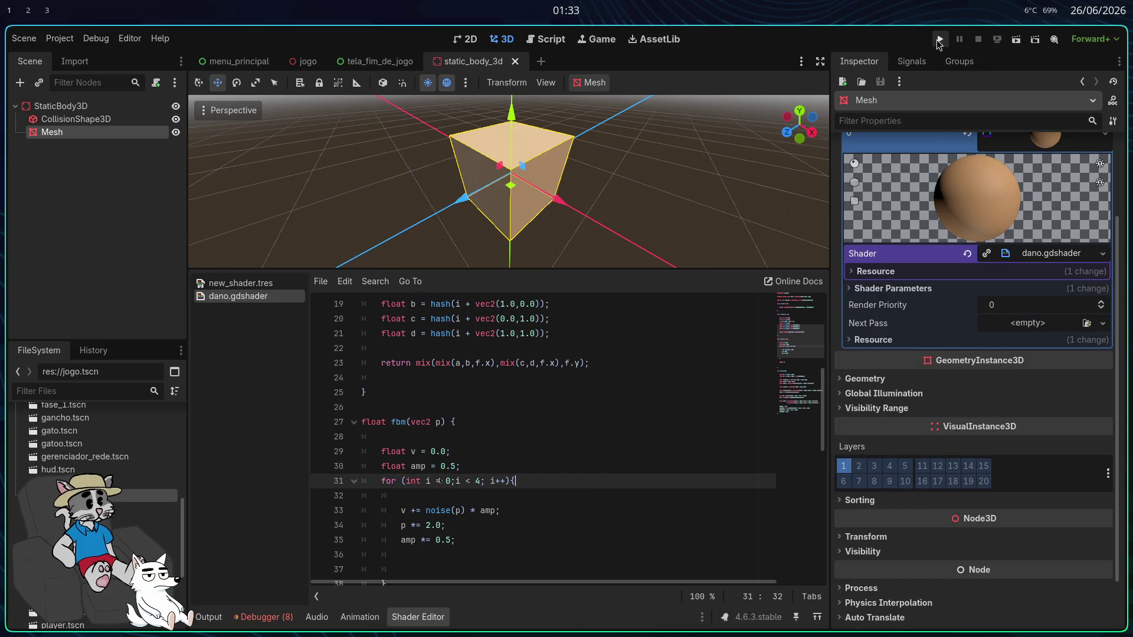
Step: Run the game, host and start a match, and walk across the field to the grey cube
{"action": "left_click", "coordinate": [939, 40]}
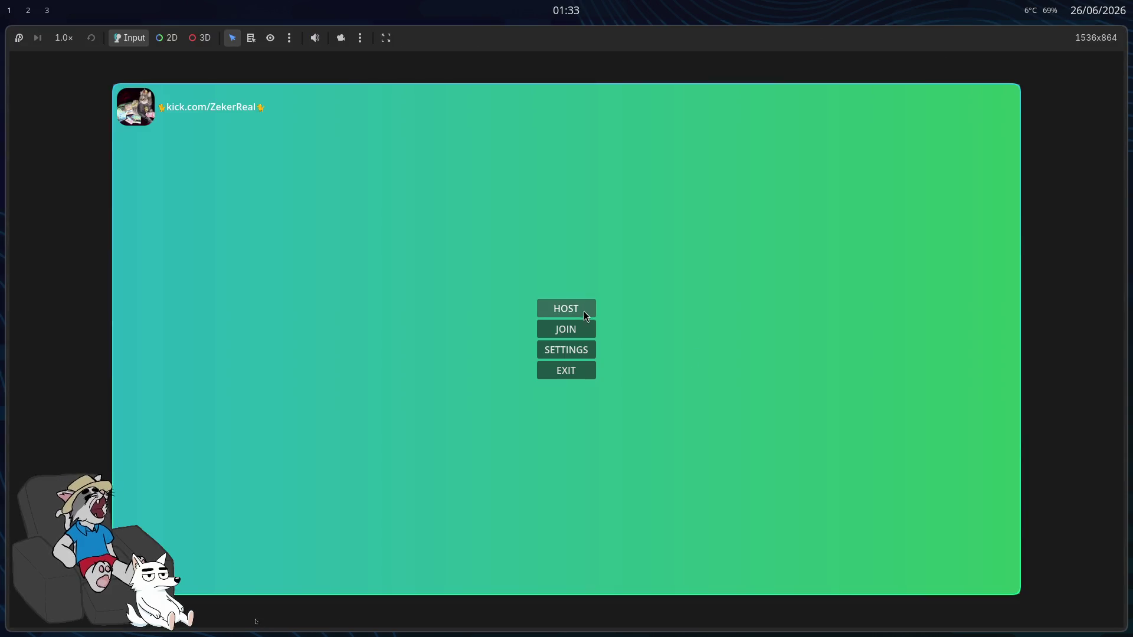
{"action": "left_click", "coordinate": [585, 314]}
{"action": "left_click", "coordinate": [893, 575]}
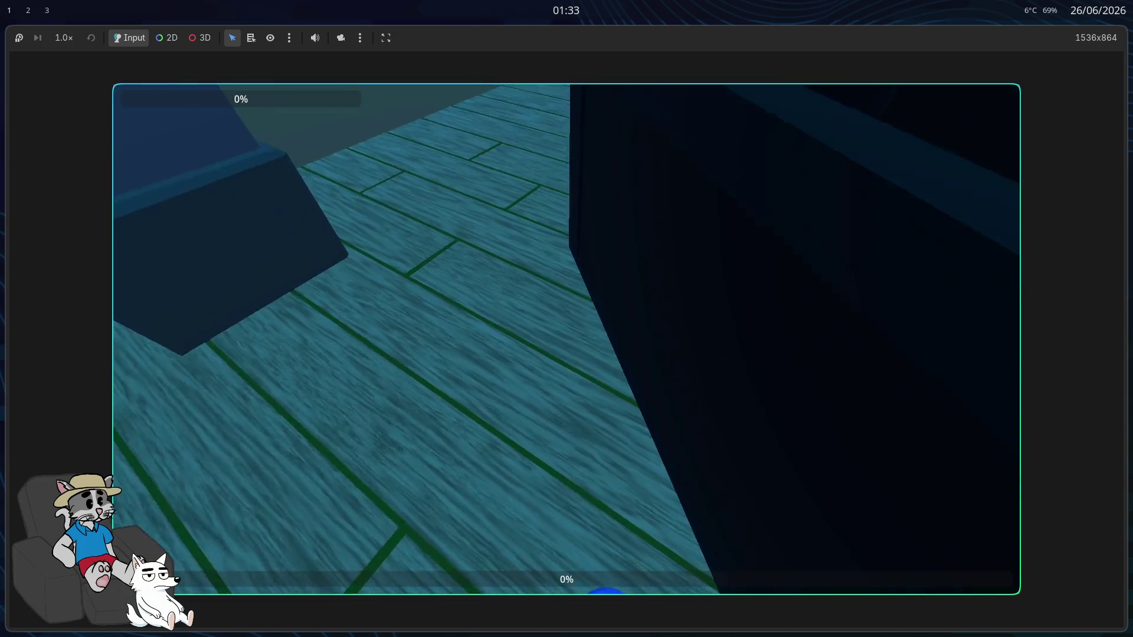
{"action": "key", "text": "w"}
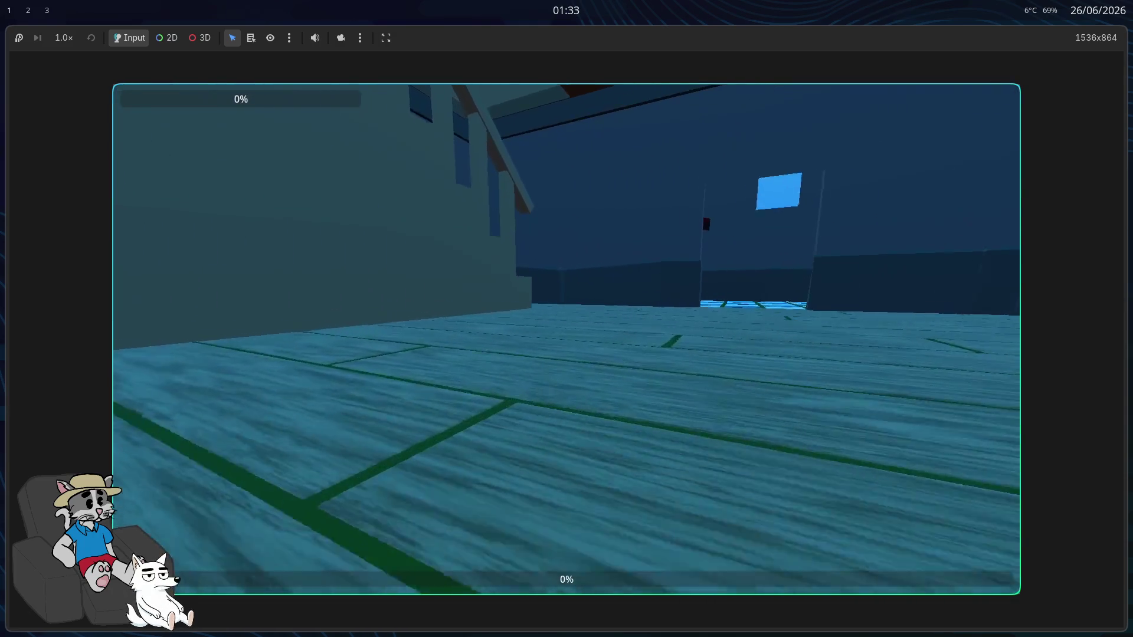
{"action": "key", "text": "w"}
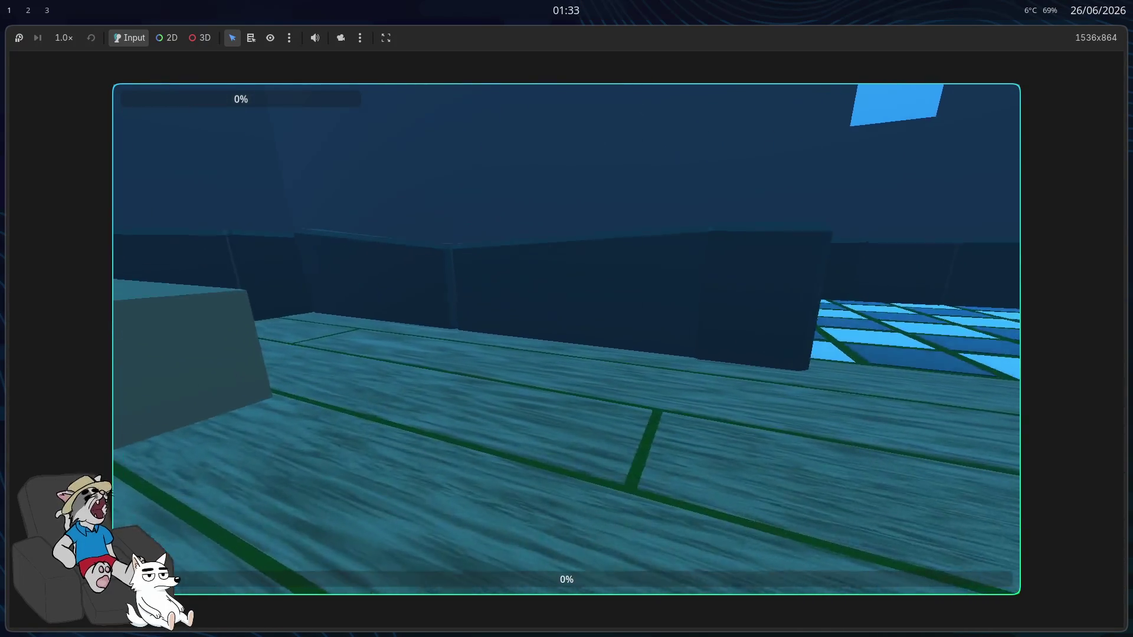
{"action": "key", "text": "w"}
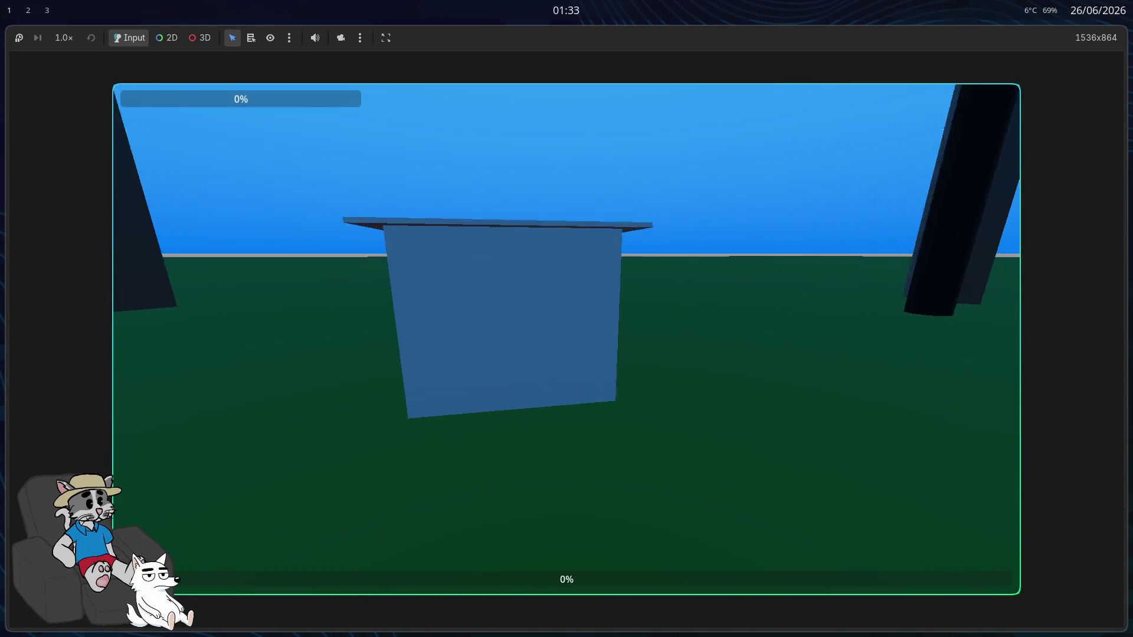
{"action": "key", "text": "w"}
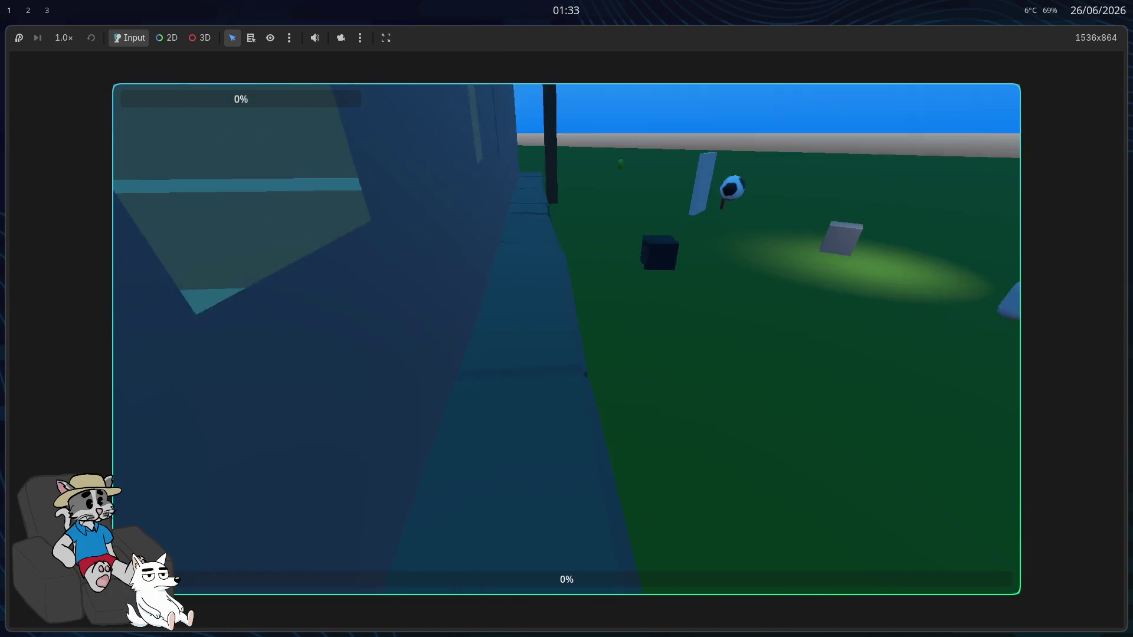
{"action": "key", "text": "w"}
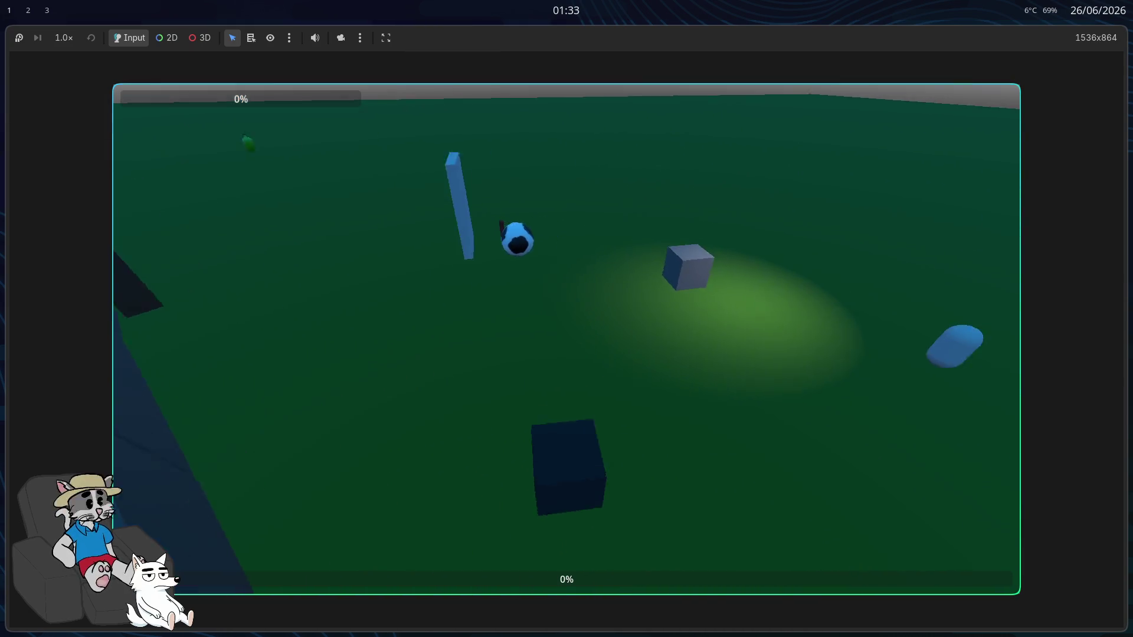
{"action": "key", "text": "w"}
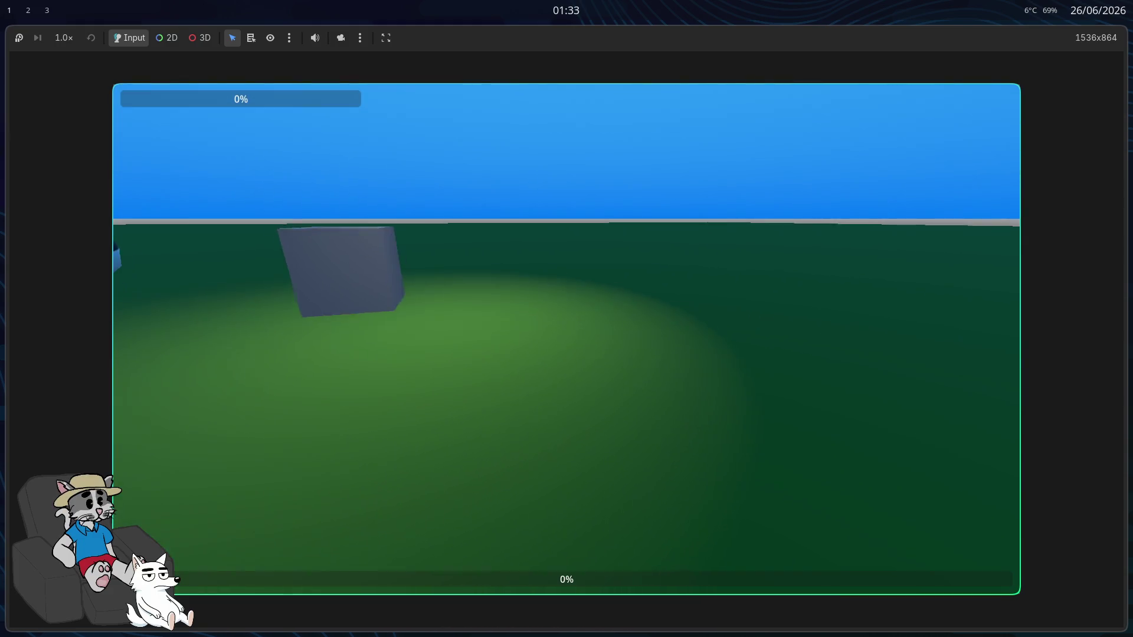
{"action": "key", "text": "w"}
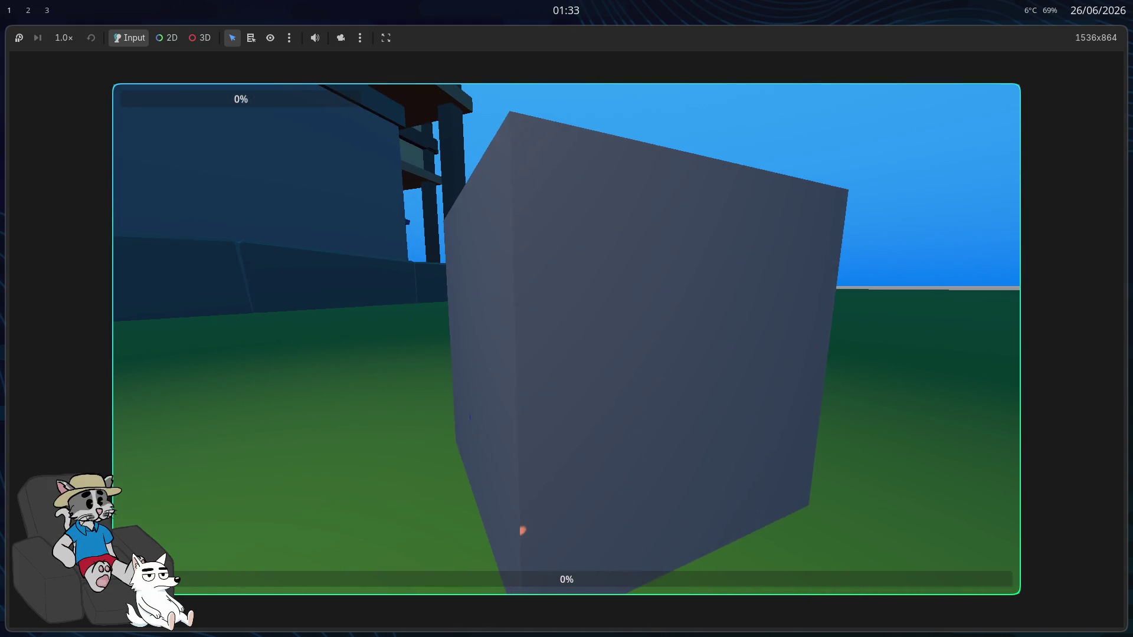
Step: Inspect the cube's noise patches up close, walk around the scene, then stop the game with F8
{"action": "key", "text": "s"}
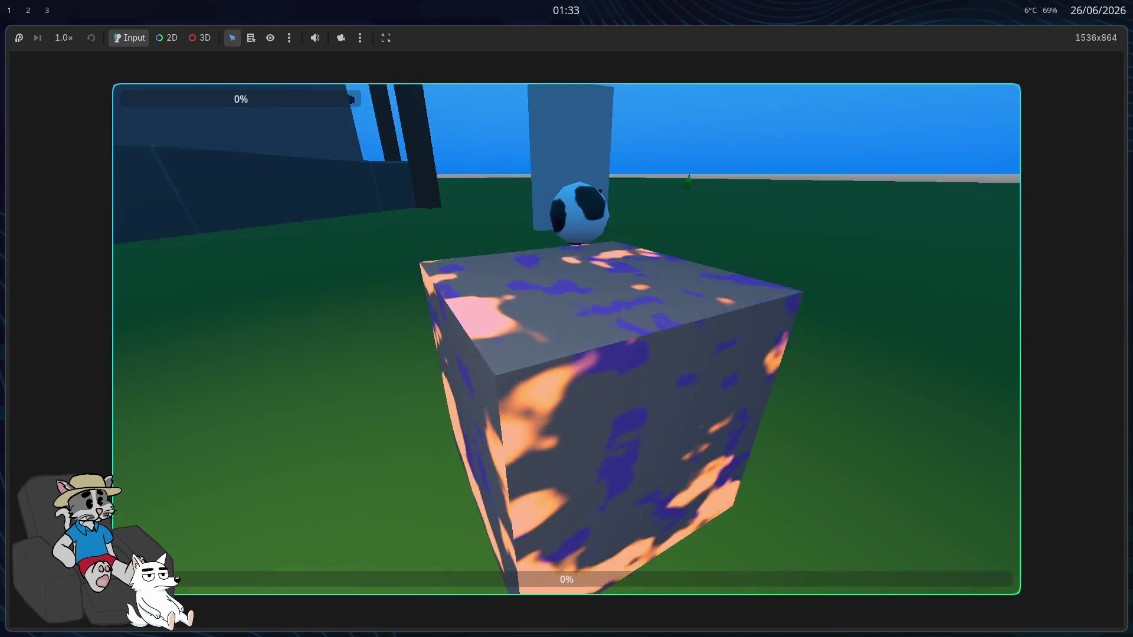
{"action": "key", "text": "w"}
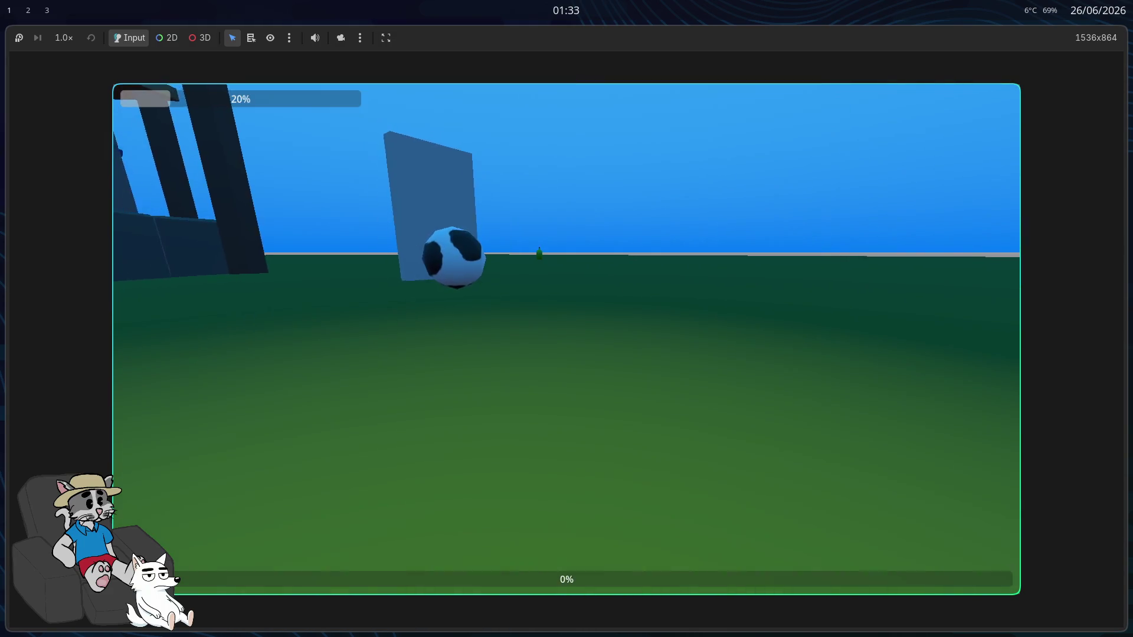
{"action": "key", "text": "w"}
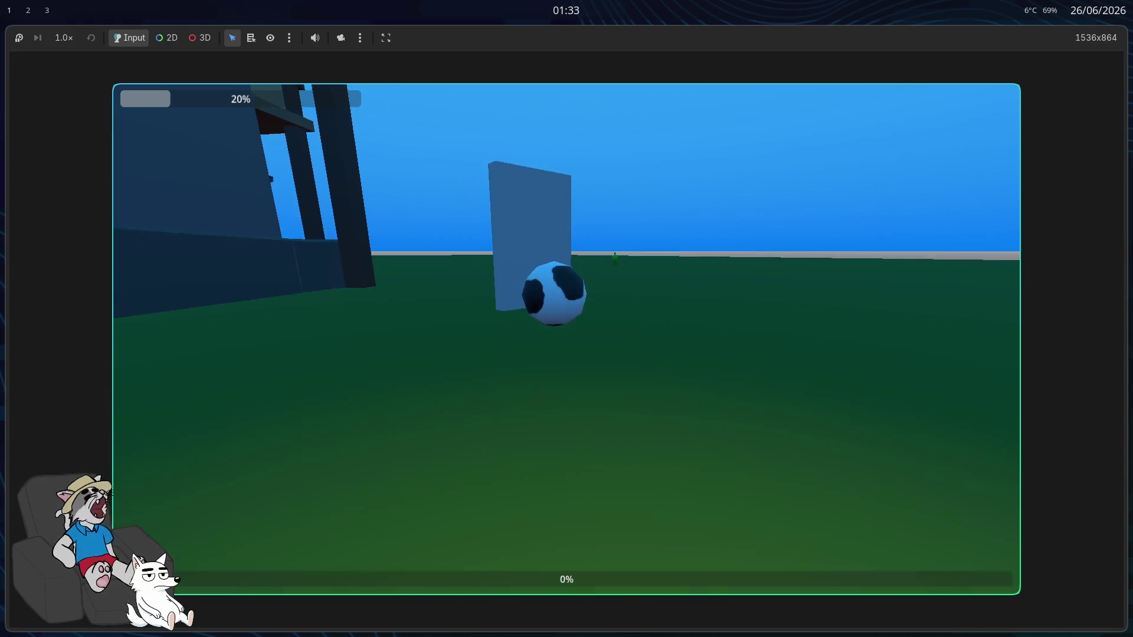
{"action": "key", "text": "w"}
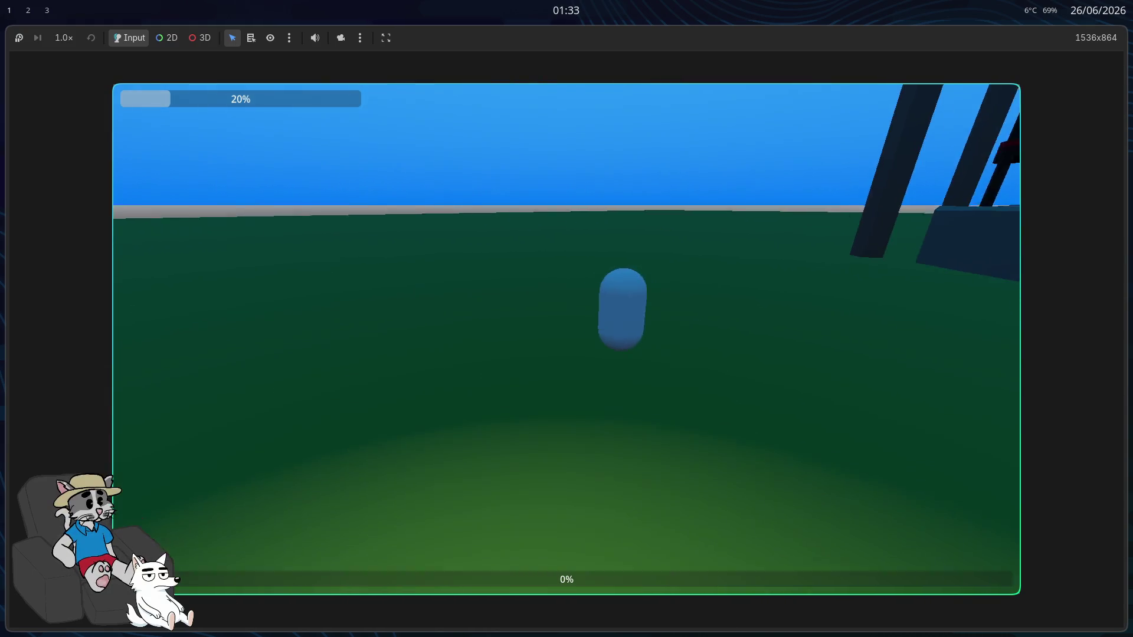
{"action": "key", "text": "w"}
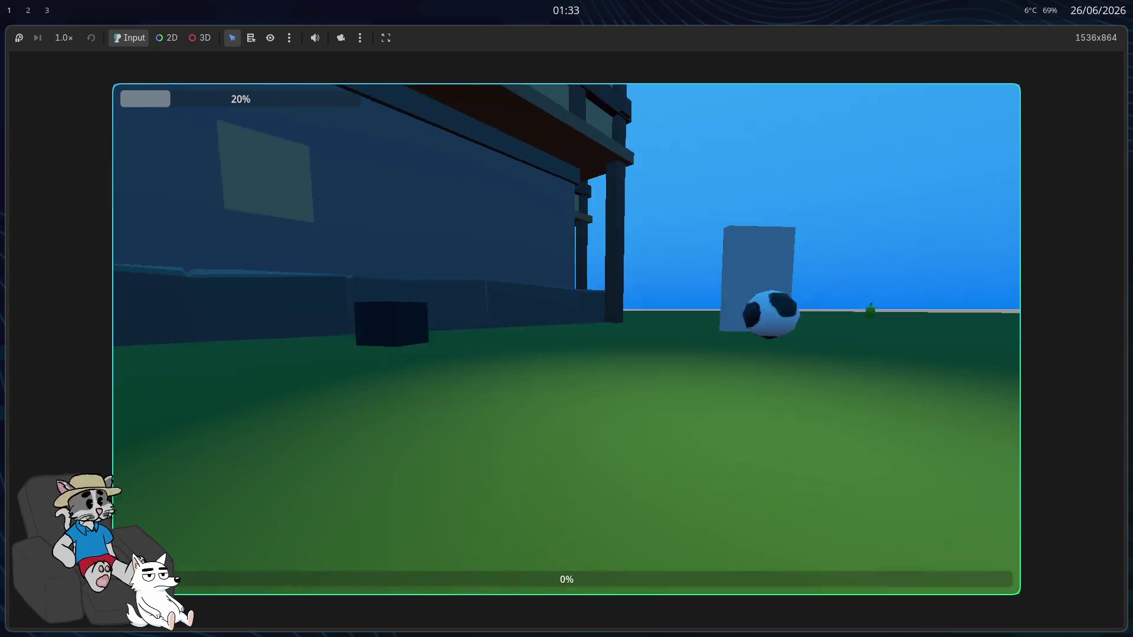
{"action": "key", "text": "w"}
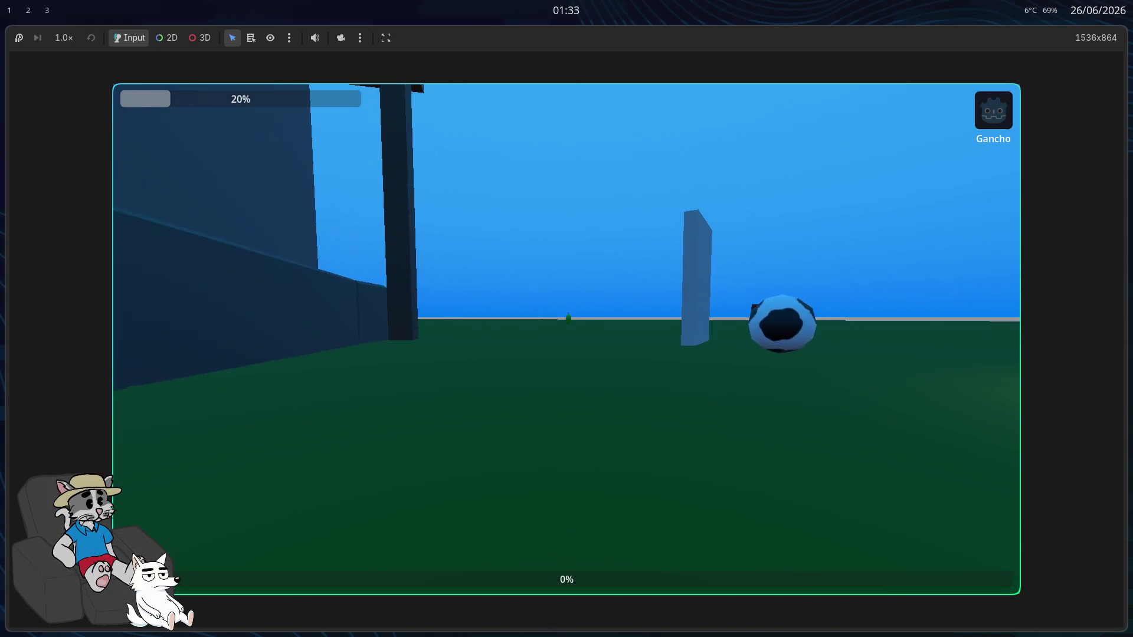
{"action": "key", "text": "w"}
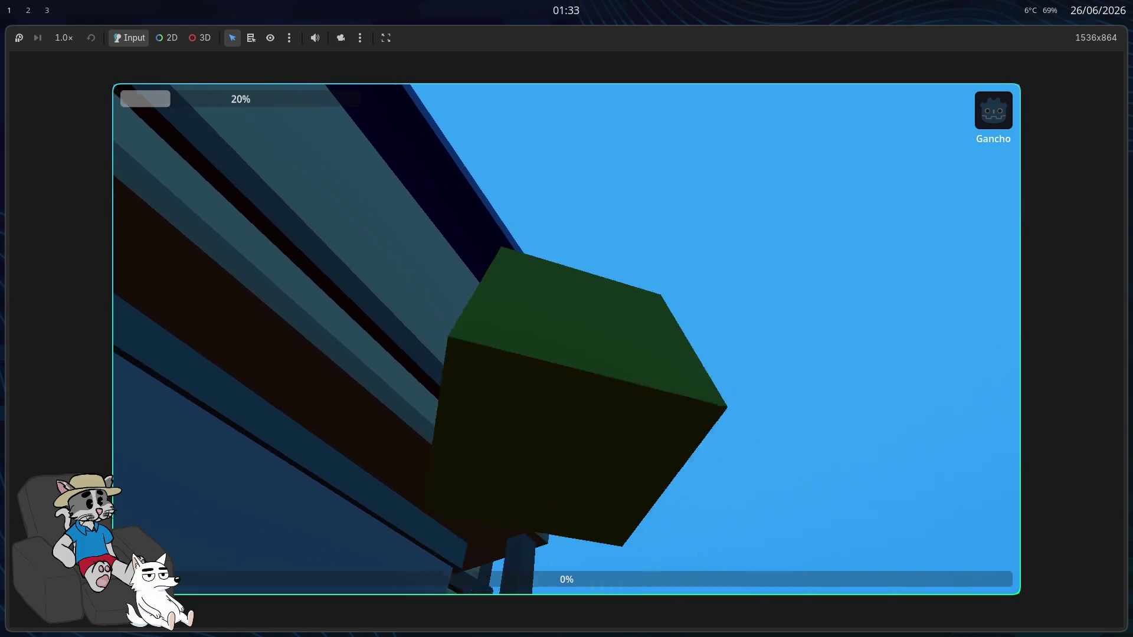
{"action": "key", "text": "w"}
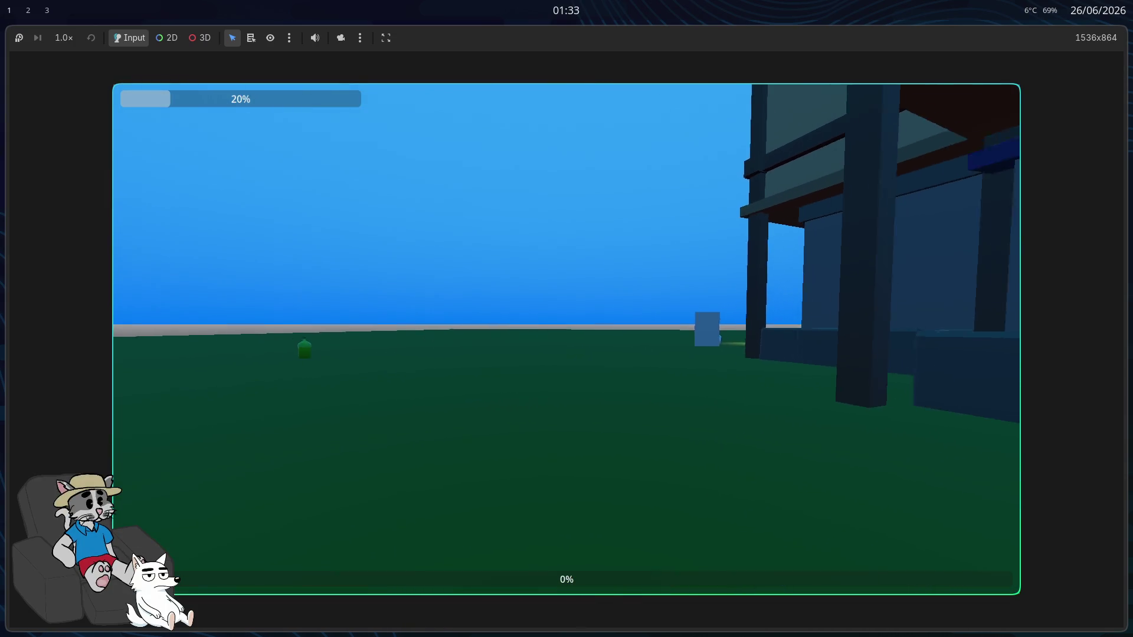
{"action": "key", "text": "F8"}
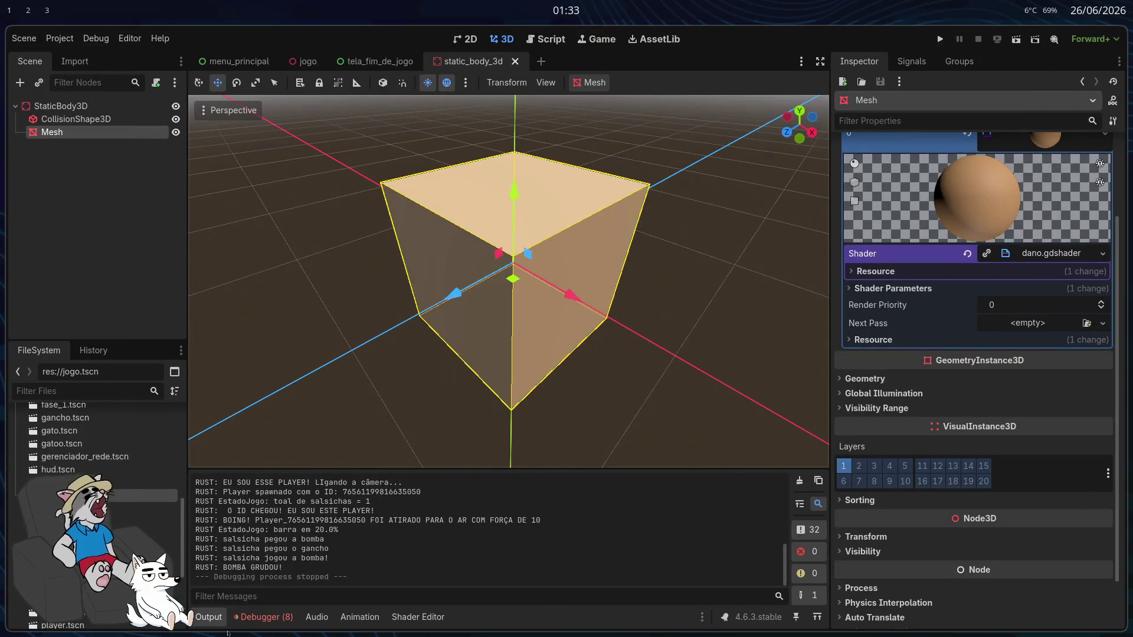